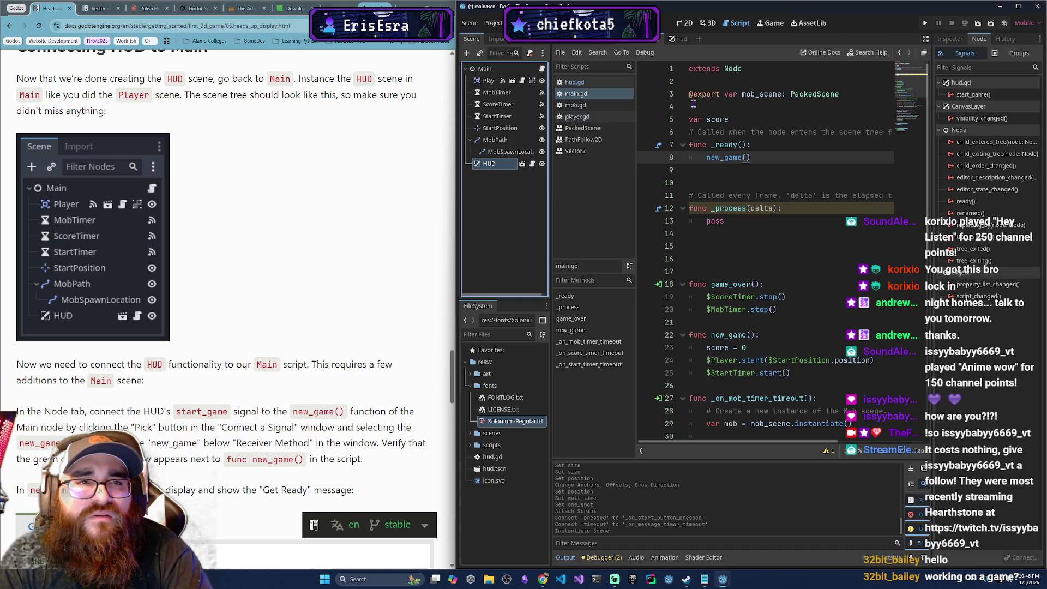
# - Inspect the HUD node's signals list and the start_game signal's options
pyautogui.click(979, 41)
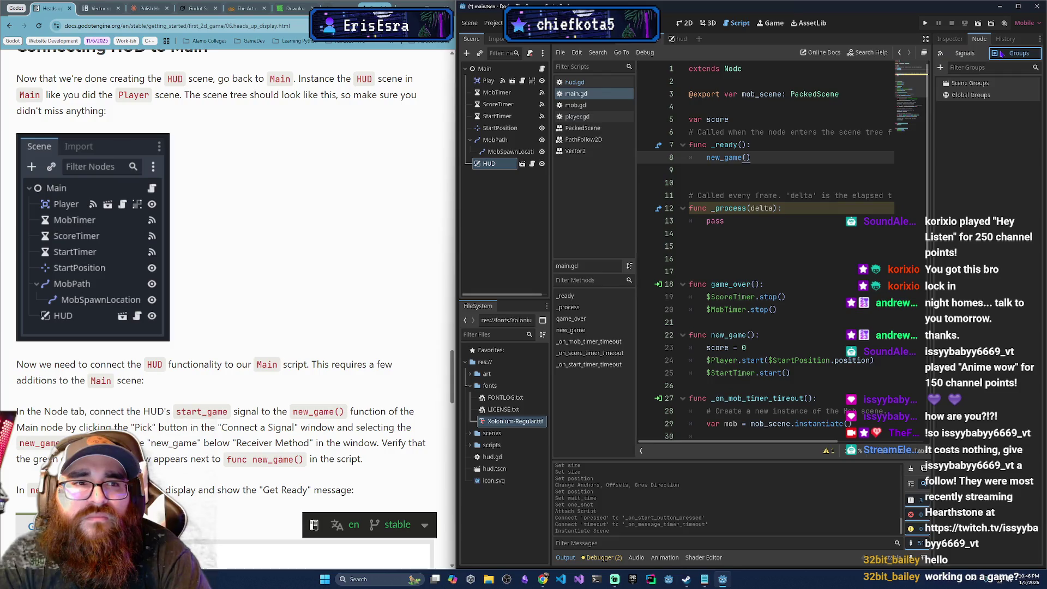
pyautogui.click(969, 56)
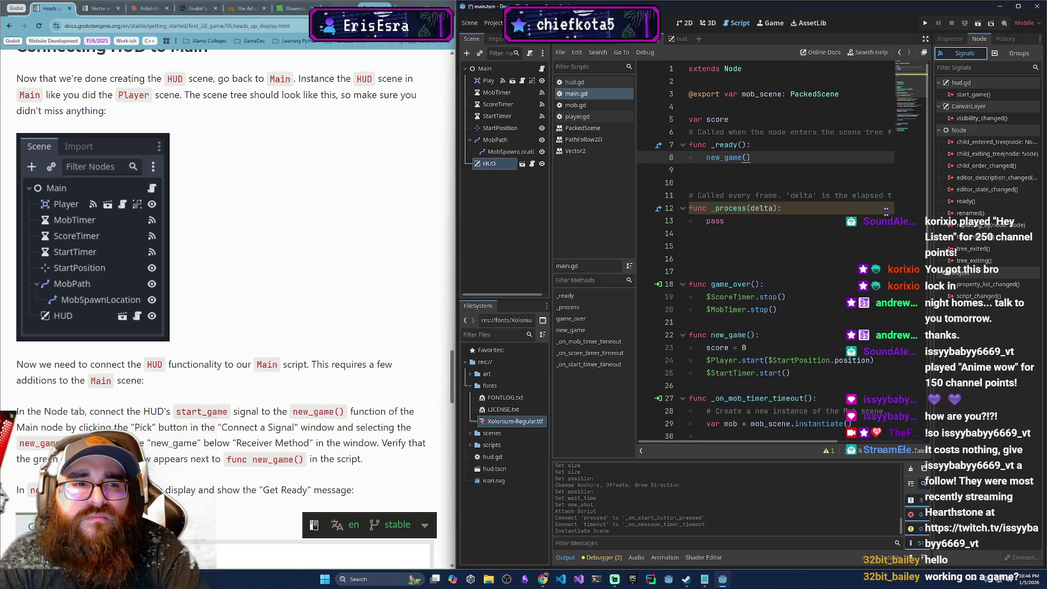
pyautogui.click(976, 94)
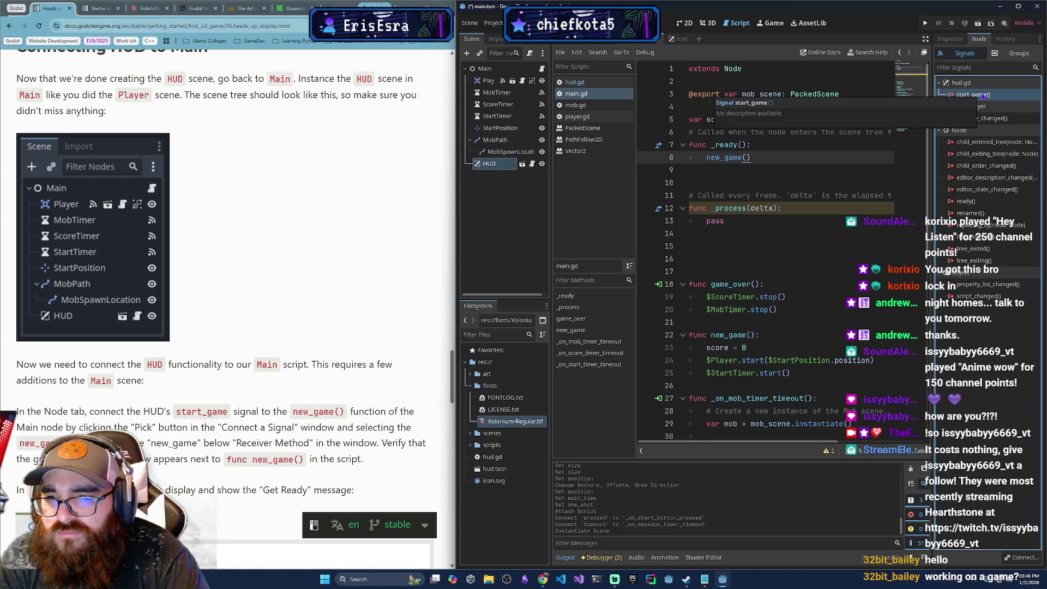
pyautogui.rightClick(978, 95)
pyautogui.click(960, 95)
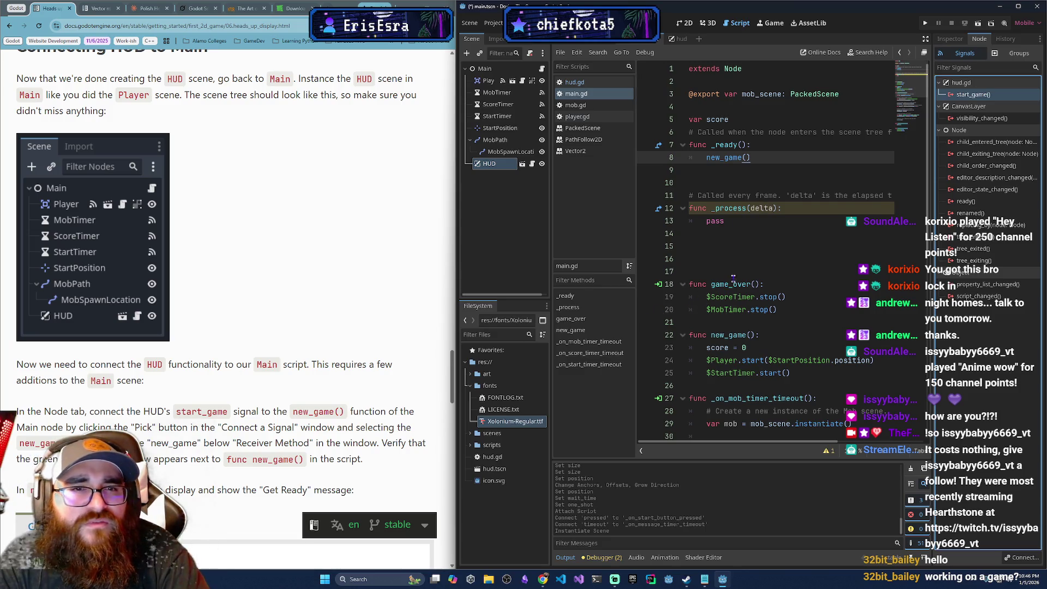
# - Replace the new_game() call inside _ready() with pass
pyautogui.scroll(-1, 732, 280)
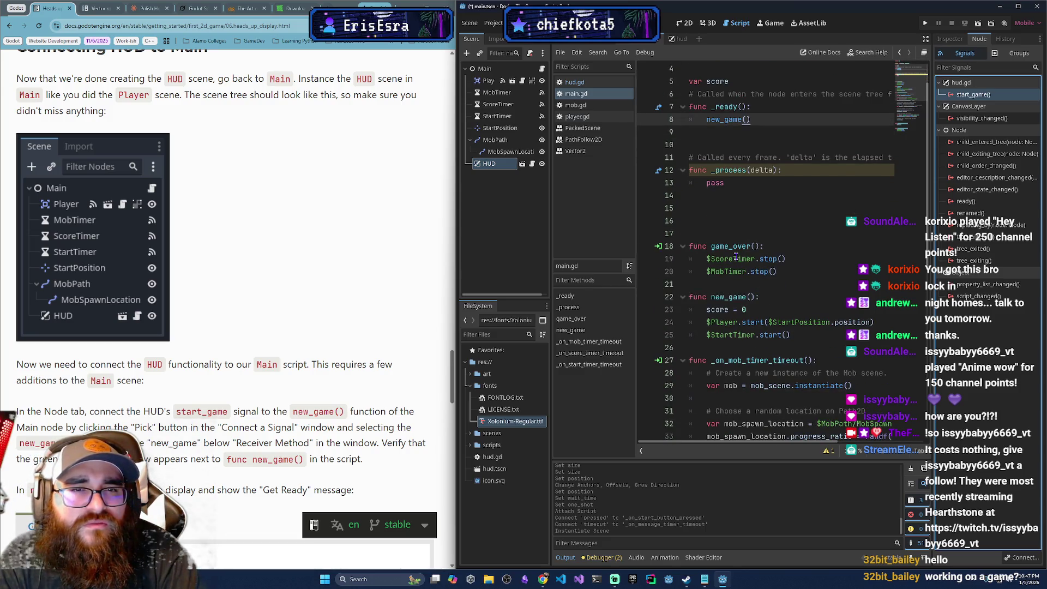
pyautogui.scroll(1, 732, 252)
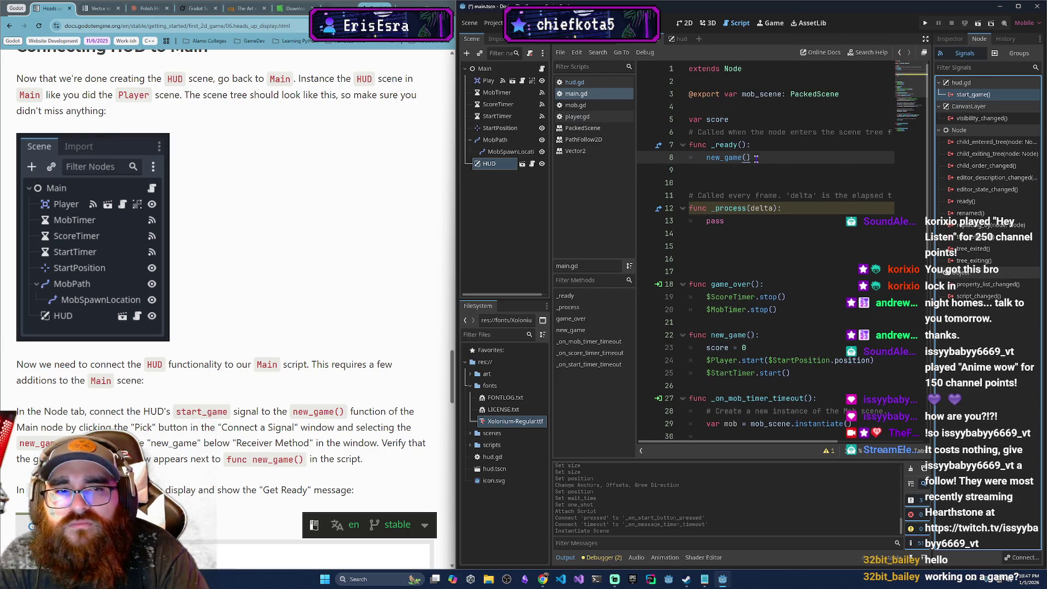
pyautogui.scroll(-5, 758, 164)
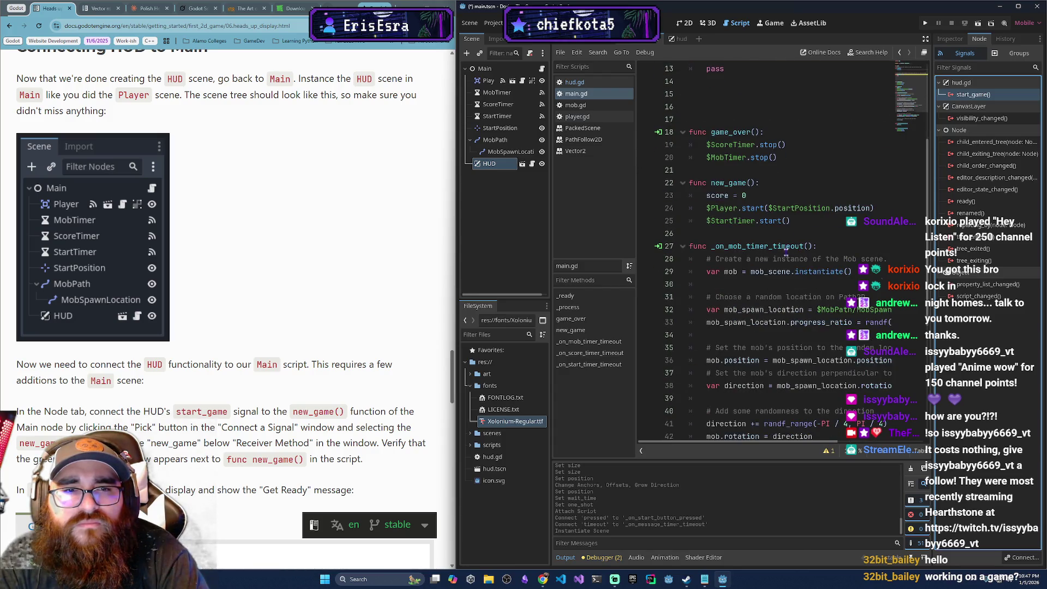
pyautogui.scroll(5, 745, 190)
pyautogui.moveTo(751, 158); pyautogui.dragTo(706, 158)
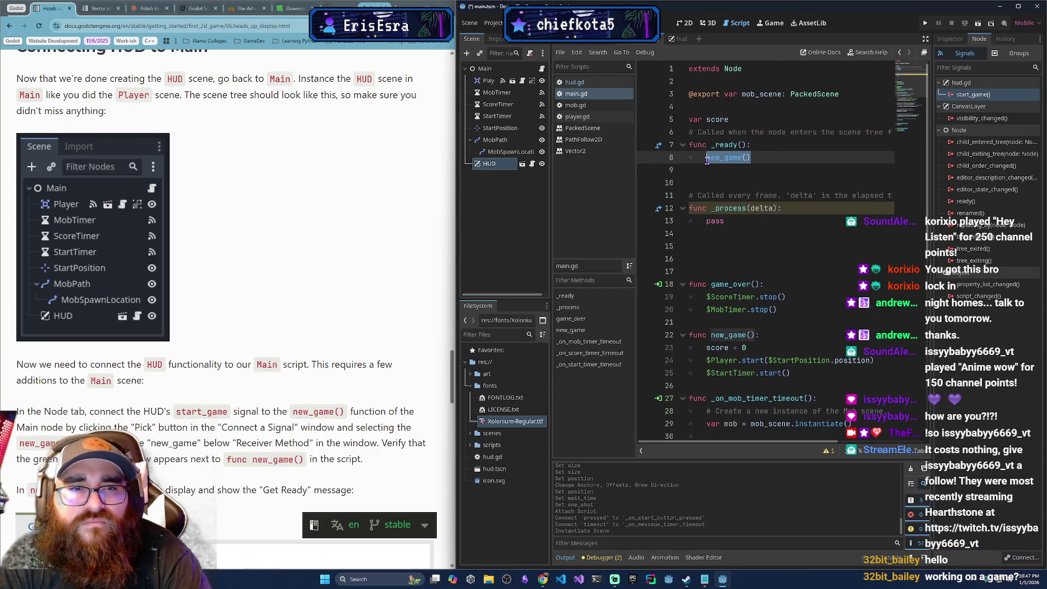
pyautogui.write('pass')
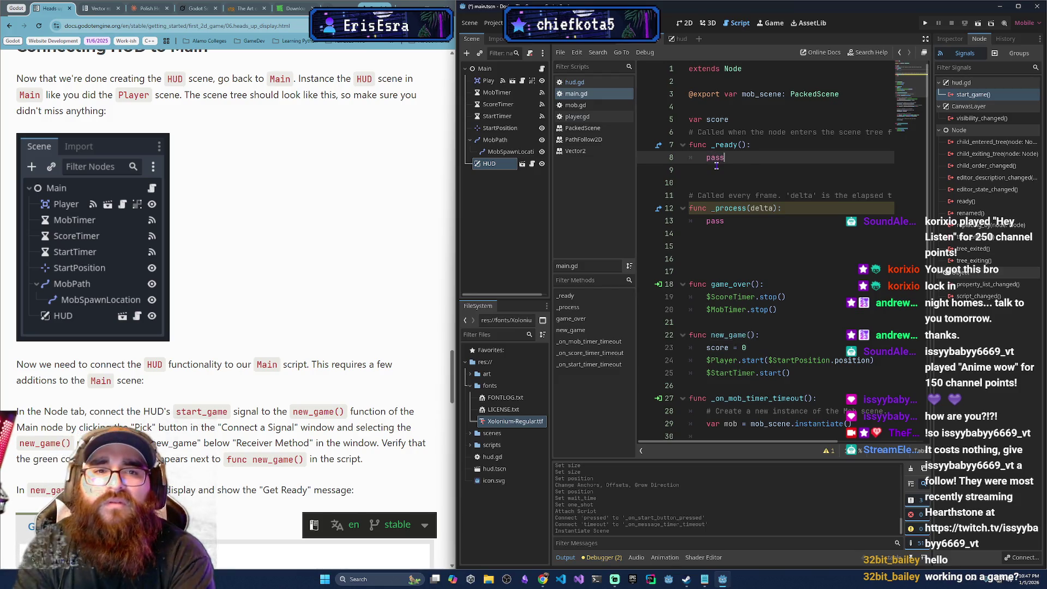
# - Place the caret after $StartTimer.start() in new_game() and reselect the HUD node
pyautogui.scroll(-2, 752, 360)
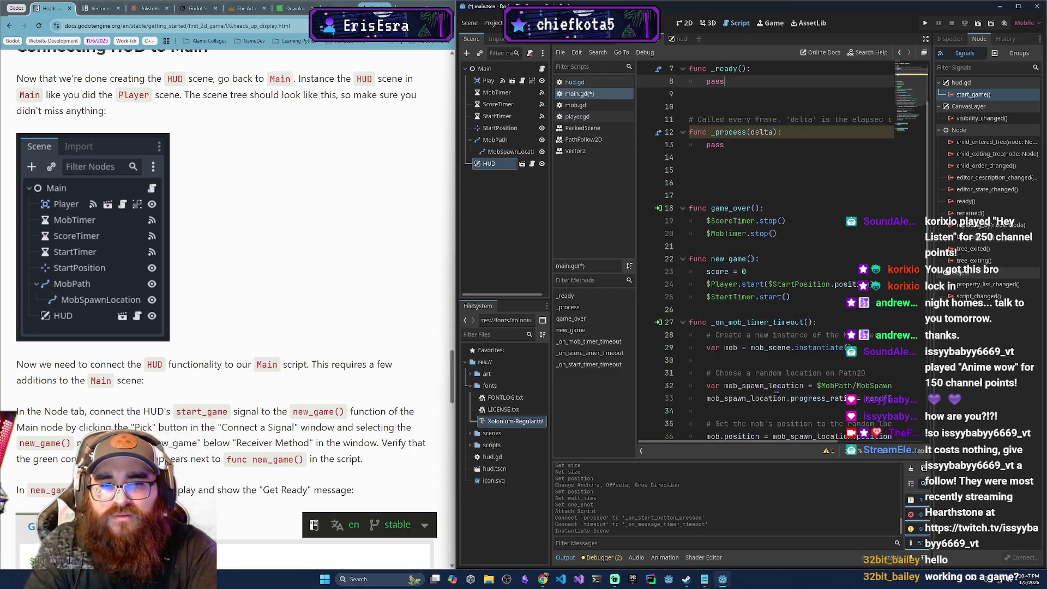
pyautogui.click(807, 271)
pyautogui.click(816, 294)
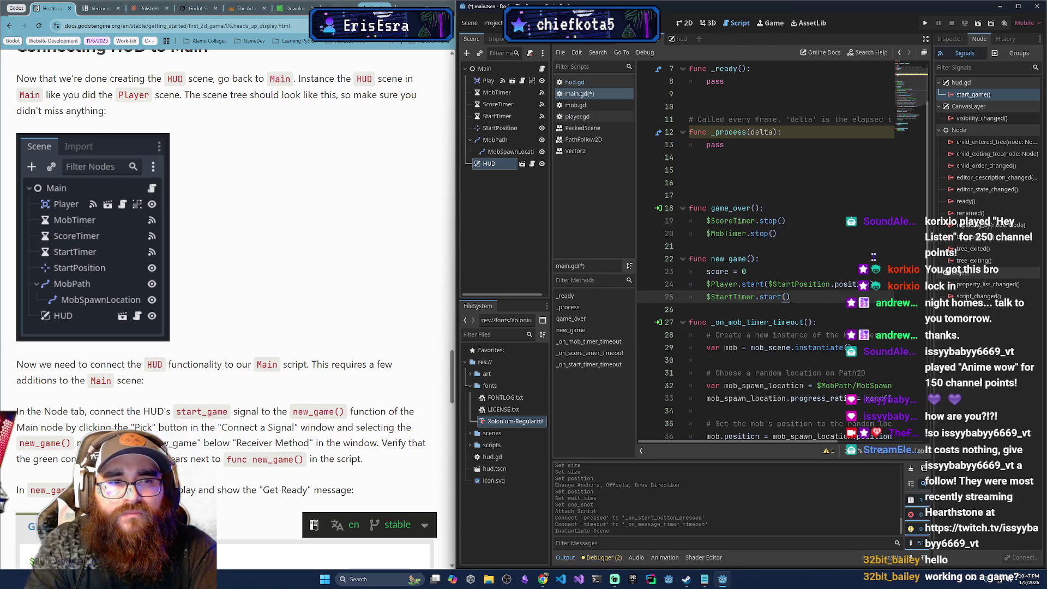
pyautogui.click(968, 96)
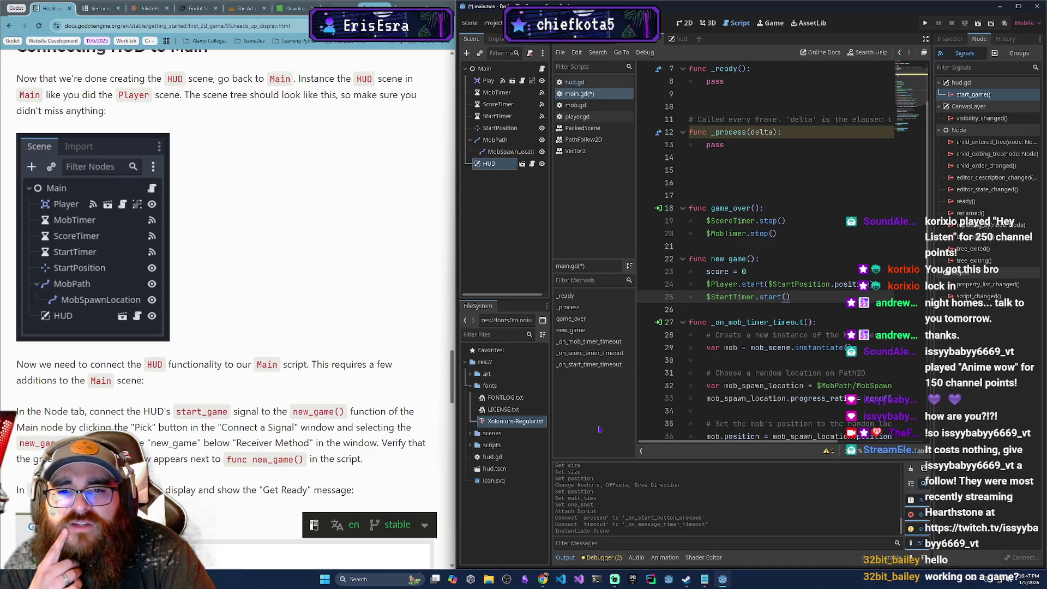
pyautogui.click(510, 165)
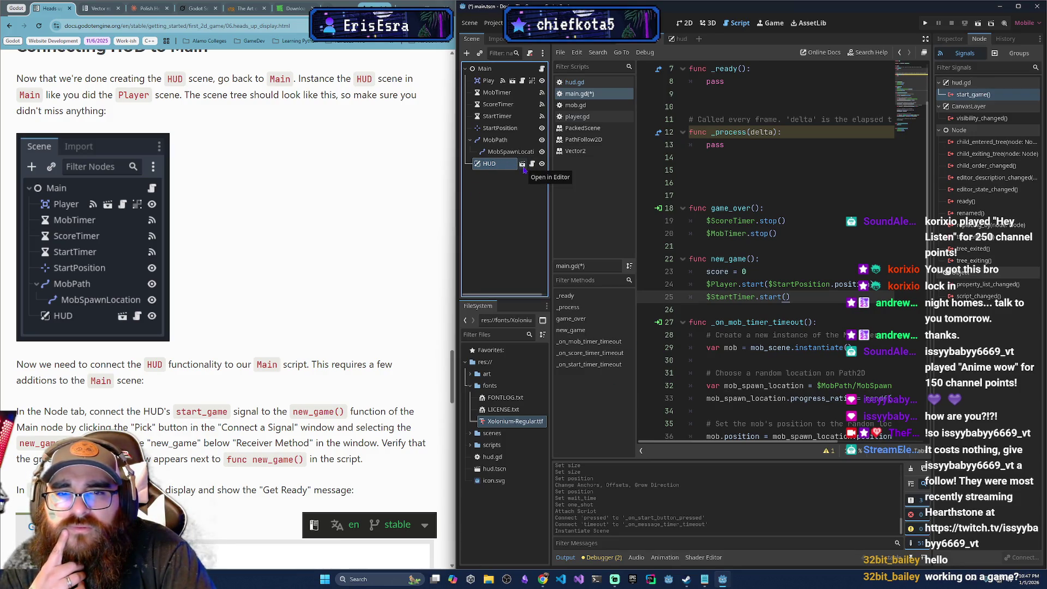
pyautogui.rightClick(500, 167)
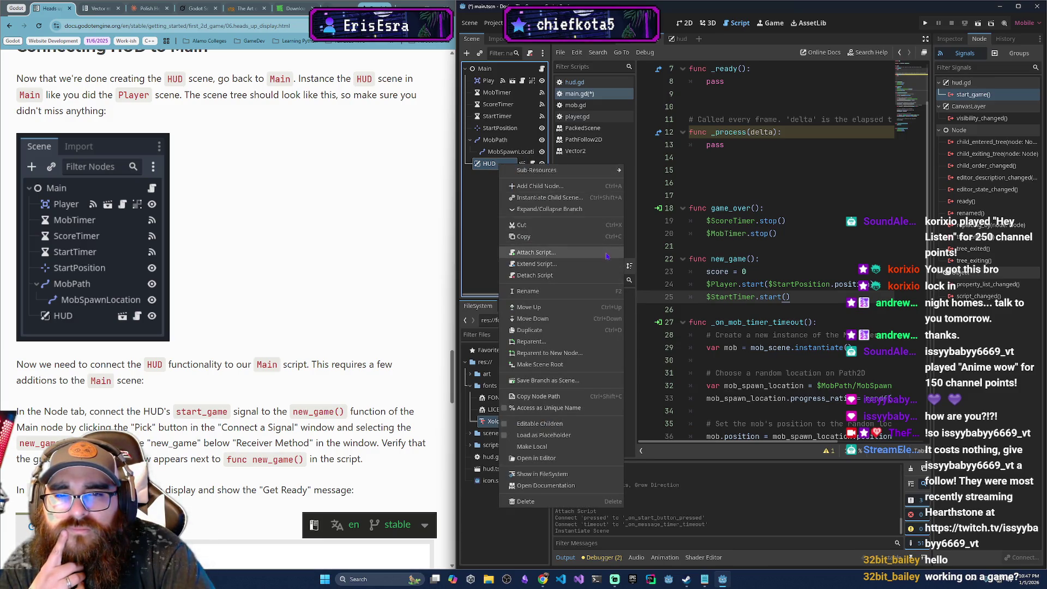
pyautogui.moveTo(791, 297); pyautogui.dragTo(789, 199)
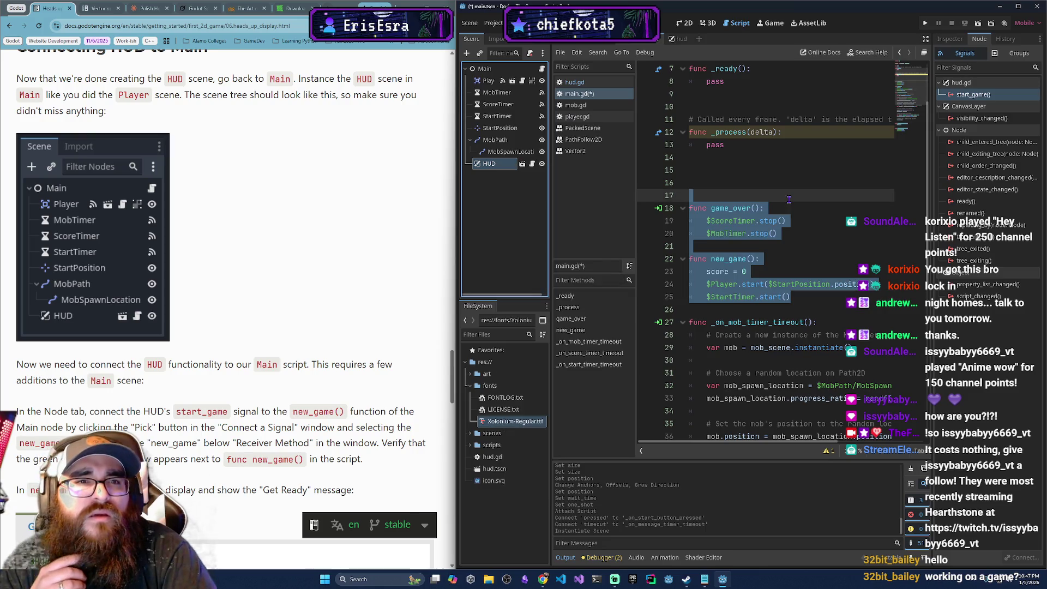
pyautogui.click(855, 236)
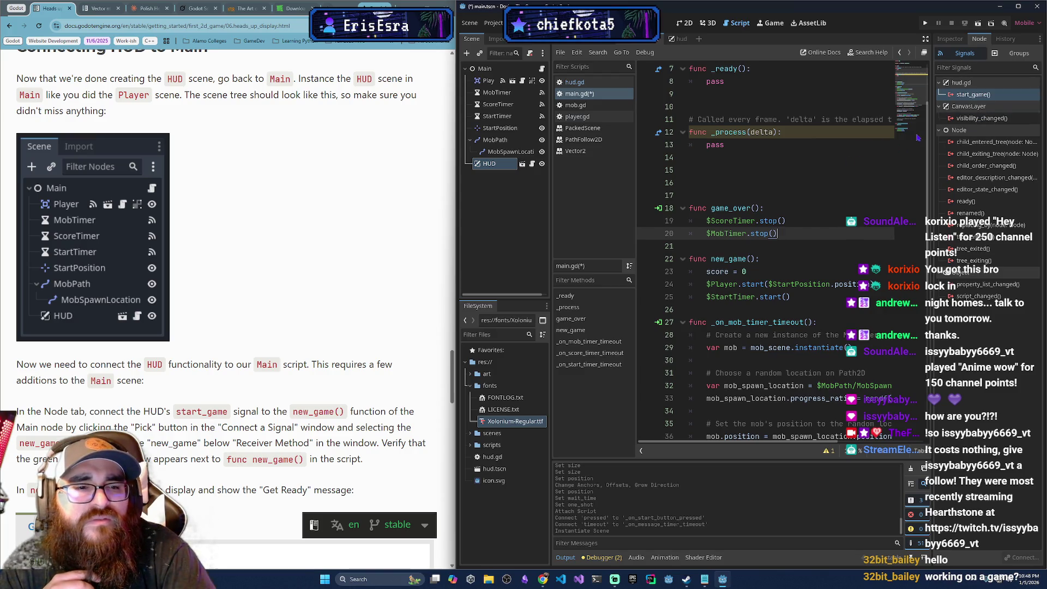
pyautogui.rightClick(972, 94)
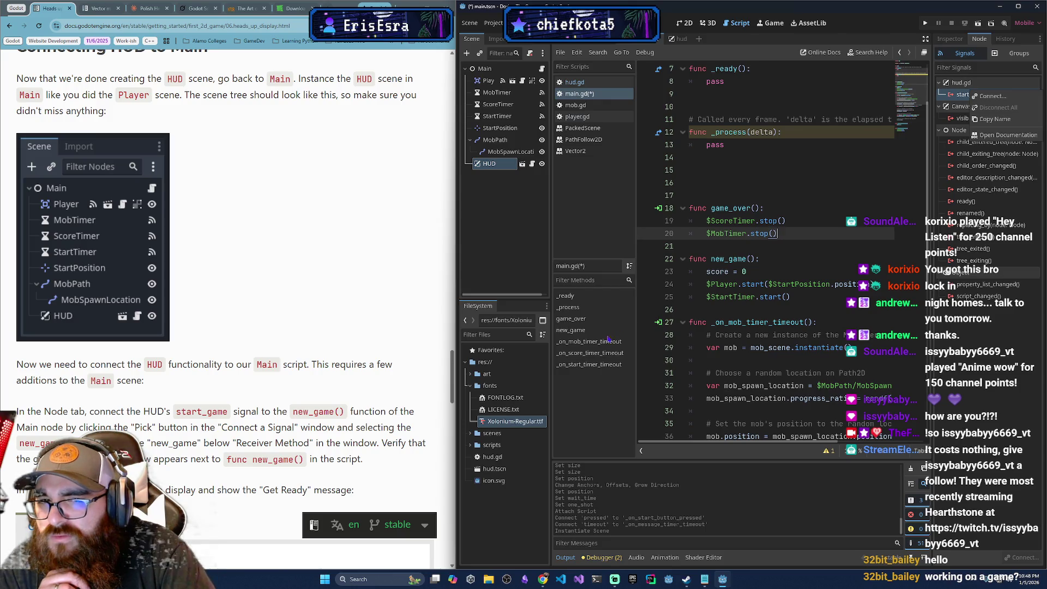
pyautogui.click(582, 335)
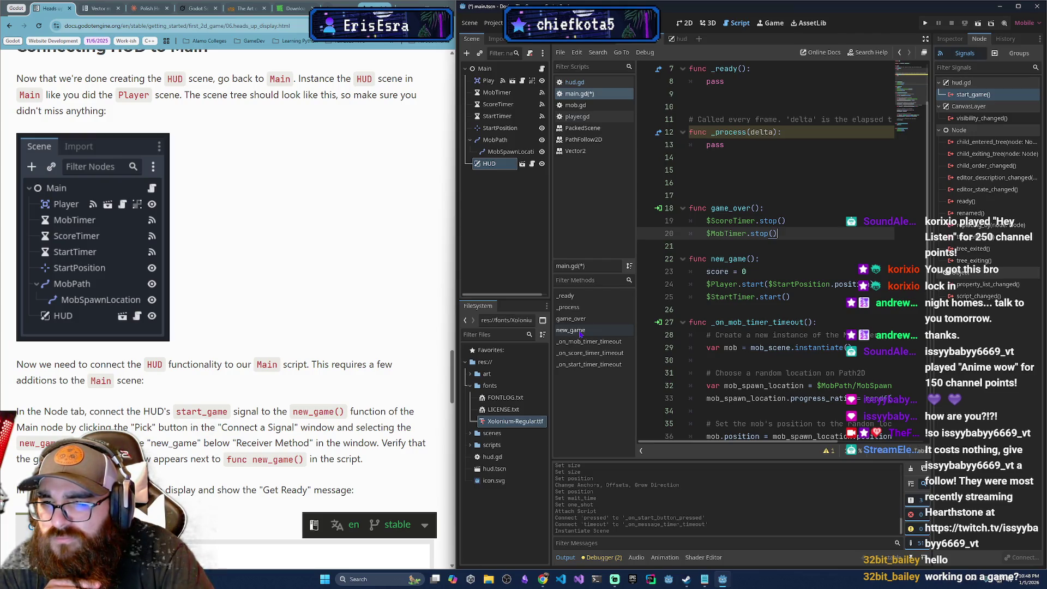
pyautogui.click(580, 332)
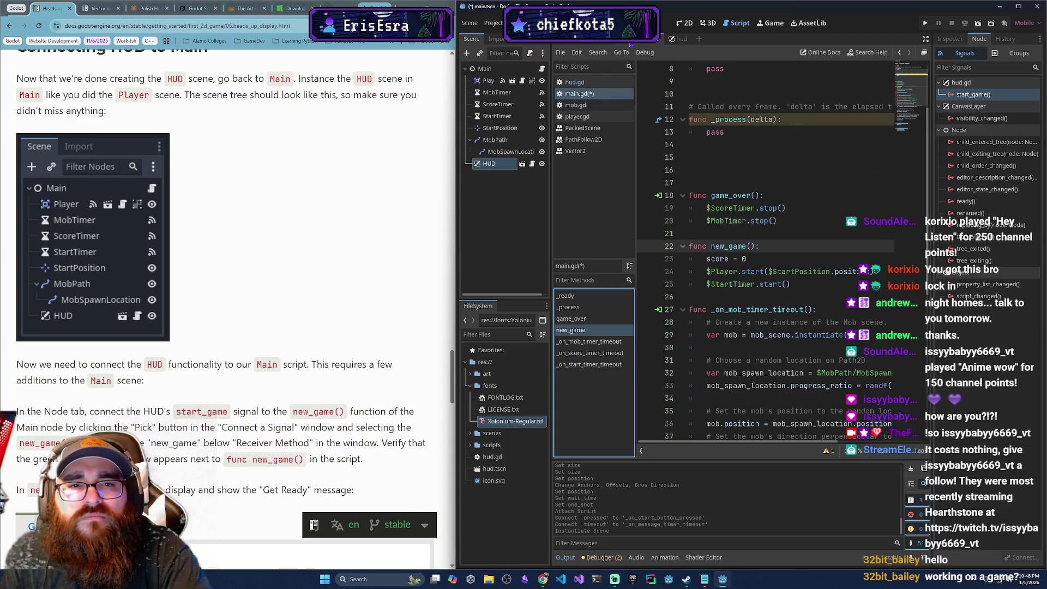
pyautogui.scroll(2, 807, 261)
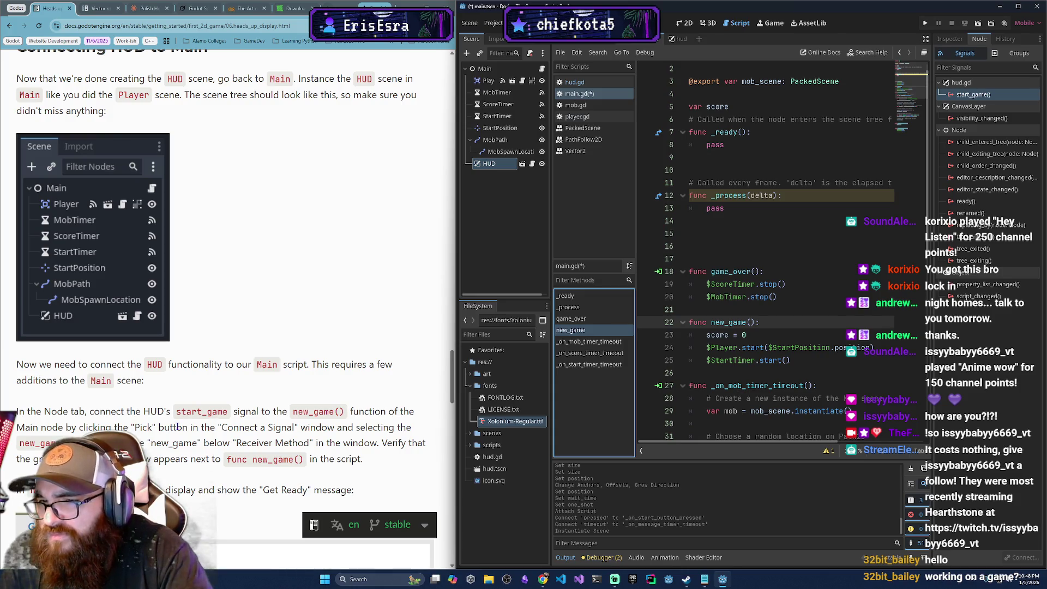
# - Select the Main node and compare its Inspector properties with its Node signals list
pyautogui.click(485, 68)
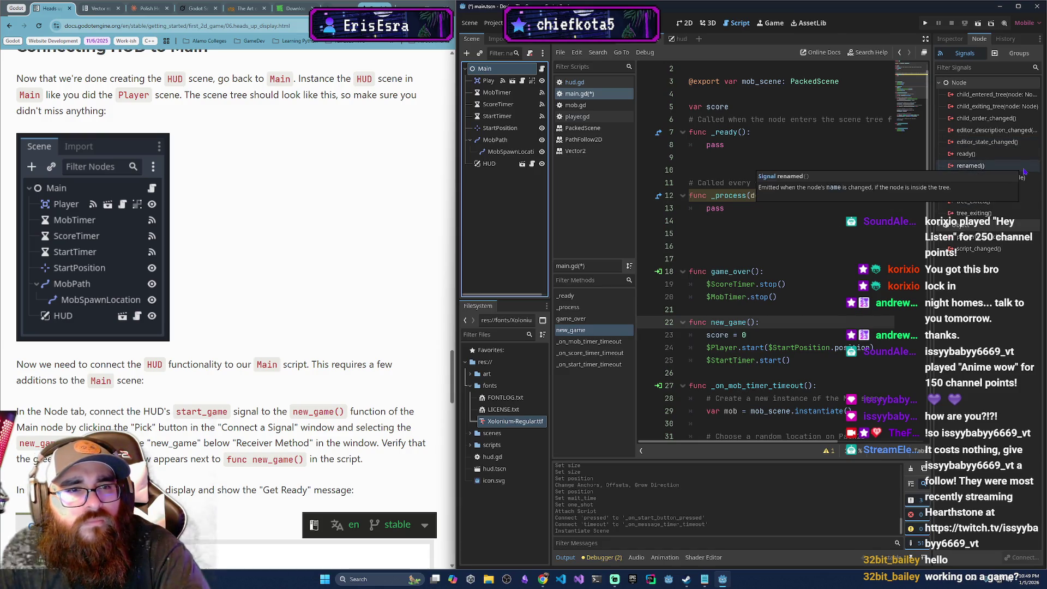
pyautogui.click(970, 67)
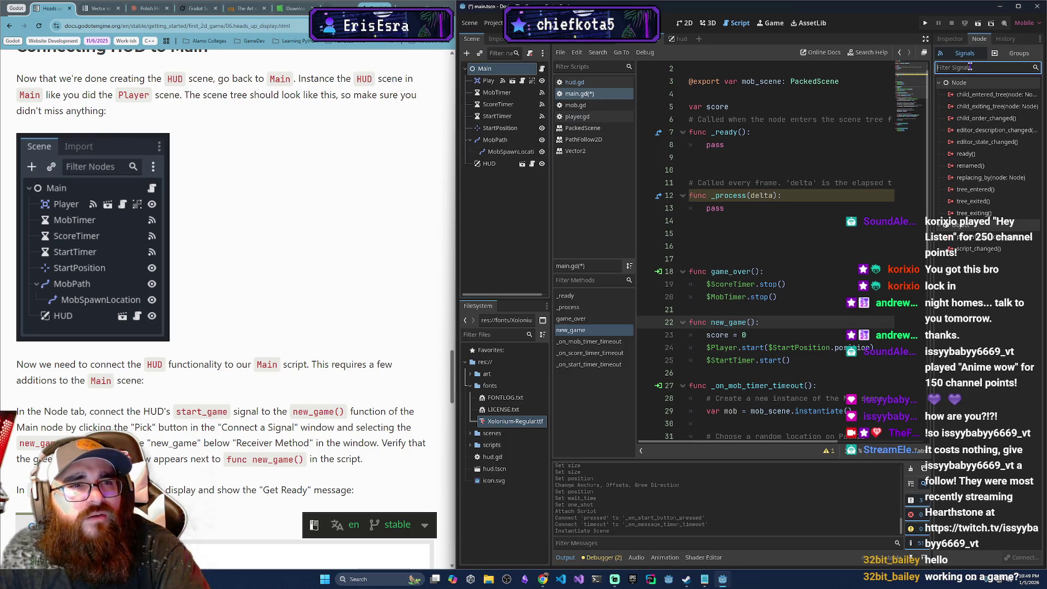
pyautogui.click(958, 39)
pyautogui.click(979, 39)
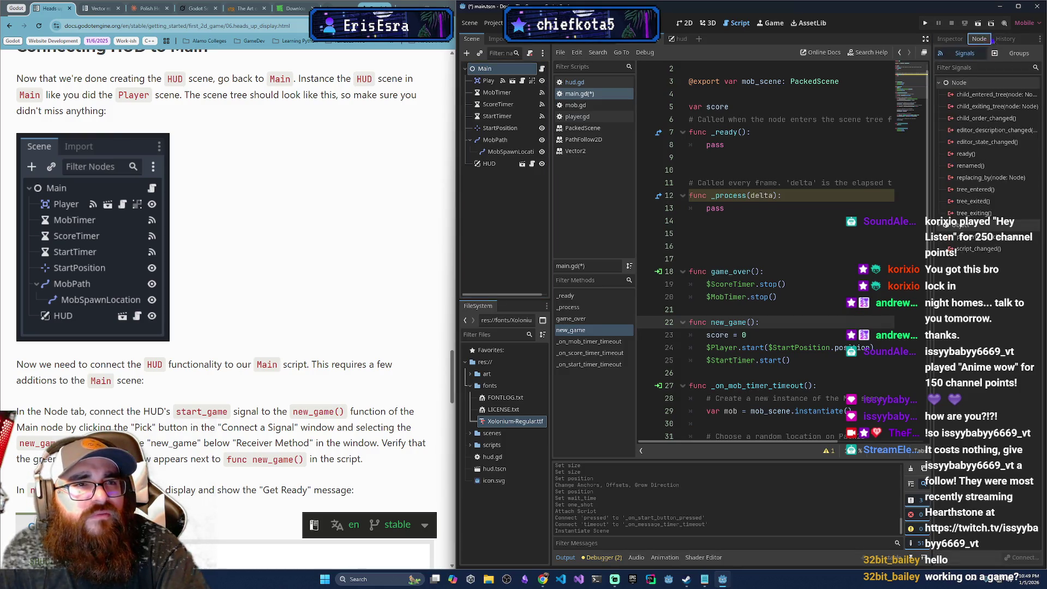
pyautogui.scroll(-5, 292, 381)
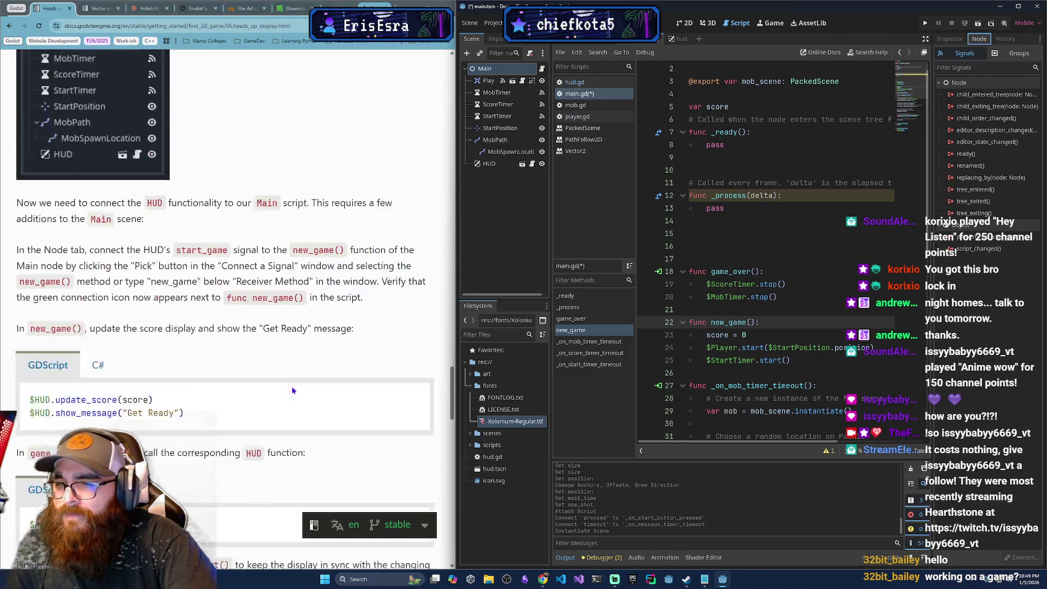
pyautogui.scroll(1, 284, 402)
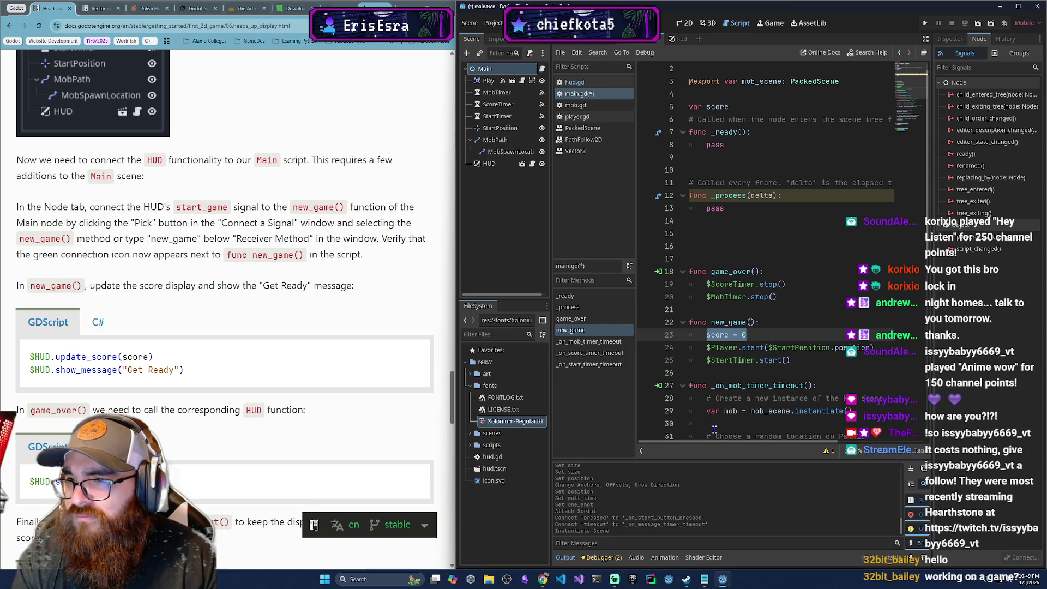
pyautogui.moveTo(837, 409)
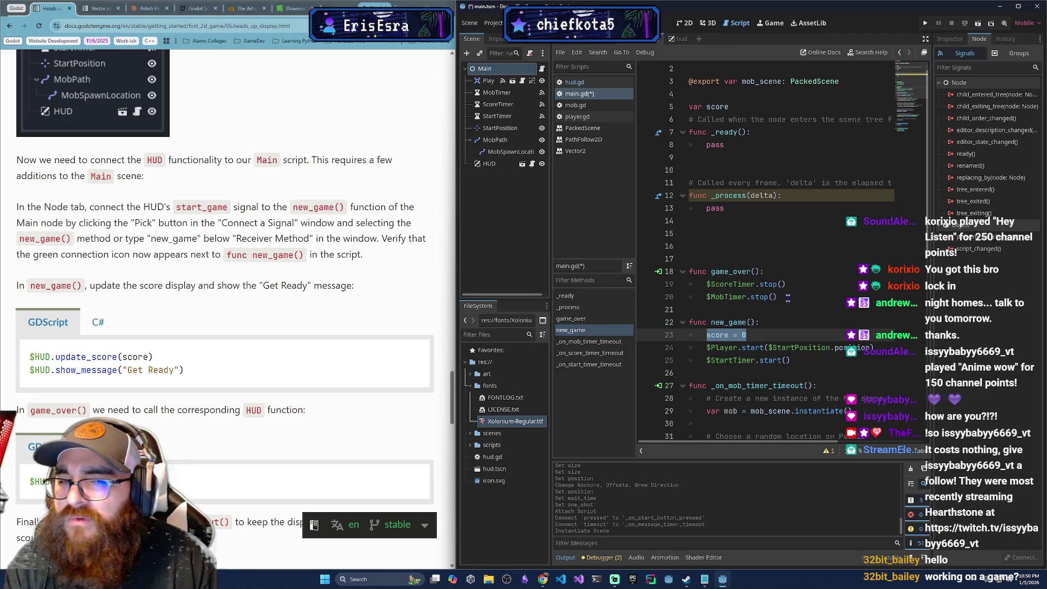
pyautogui.click(681, 39)
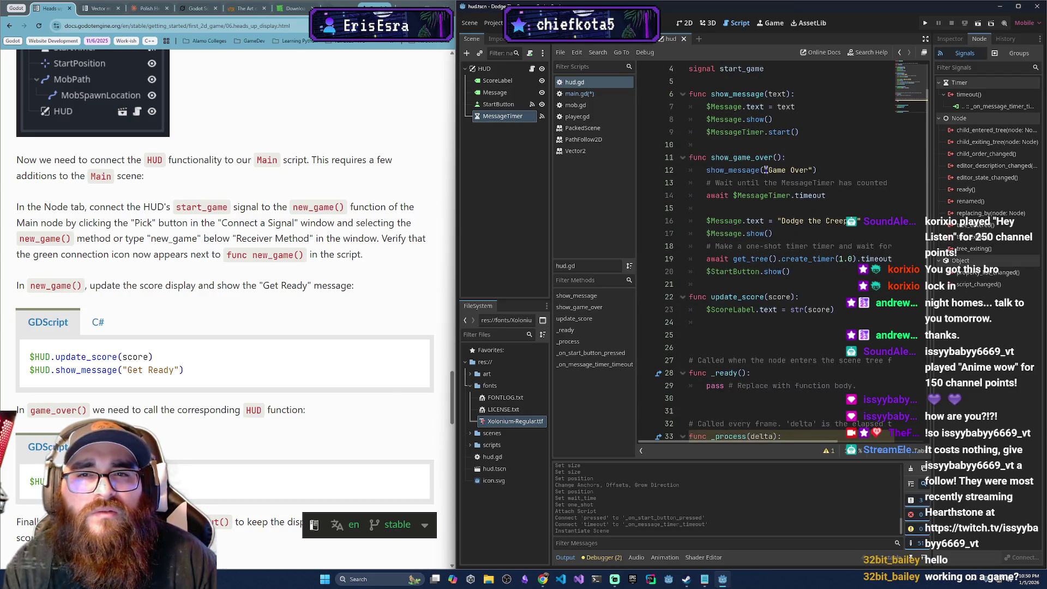
pyautogui.click(638, 41)
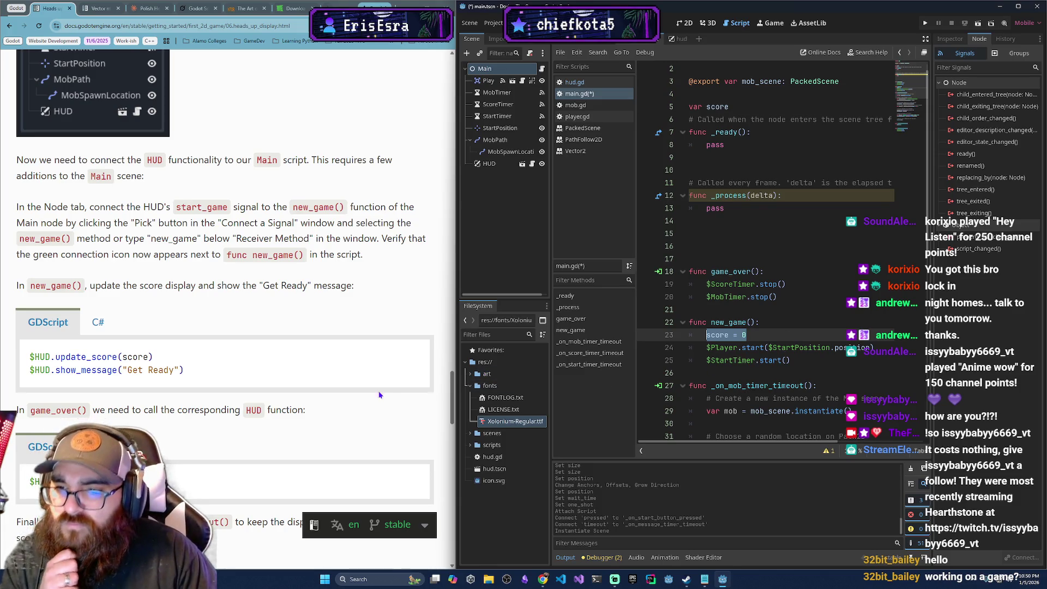
pyautogui.scroll(-3, 290, 393)
pyautogui.scroll(-4, 289, 393)
pyautogui.scroll(11, 284, 383)
pyautogui.scroll(15, 284, 382)
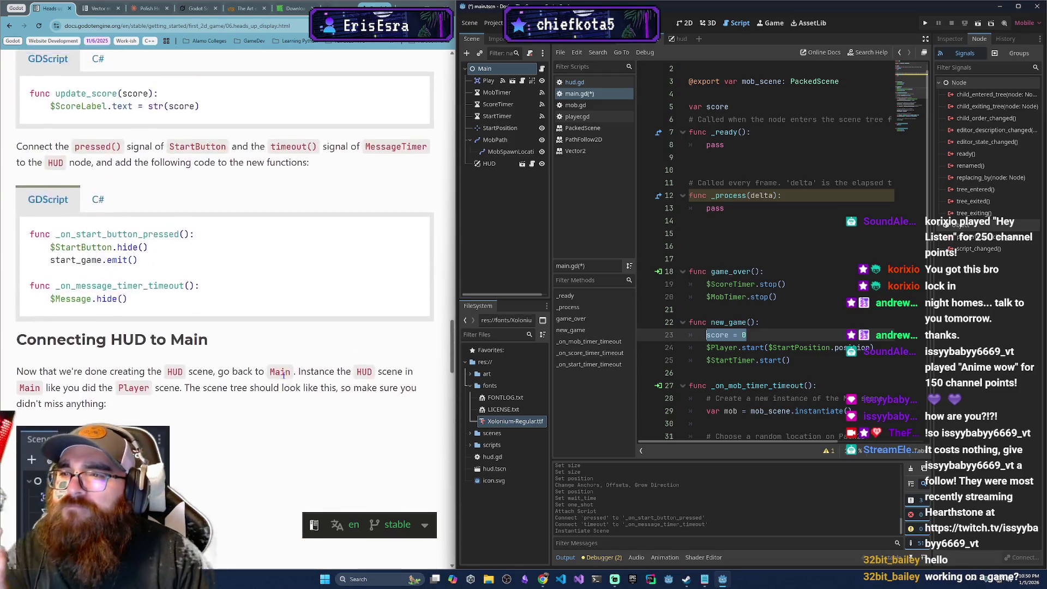
pyautogui.scroll(6, 284, 365)
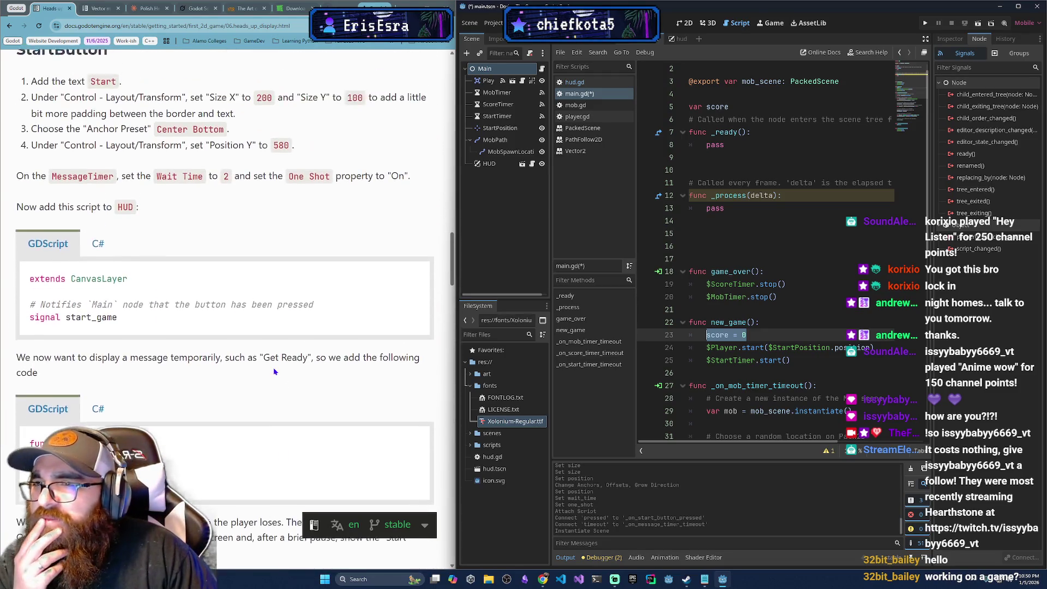
pyautogui.scroll(12, 251, 376)
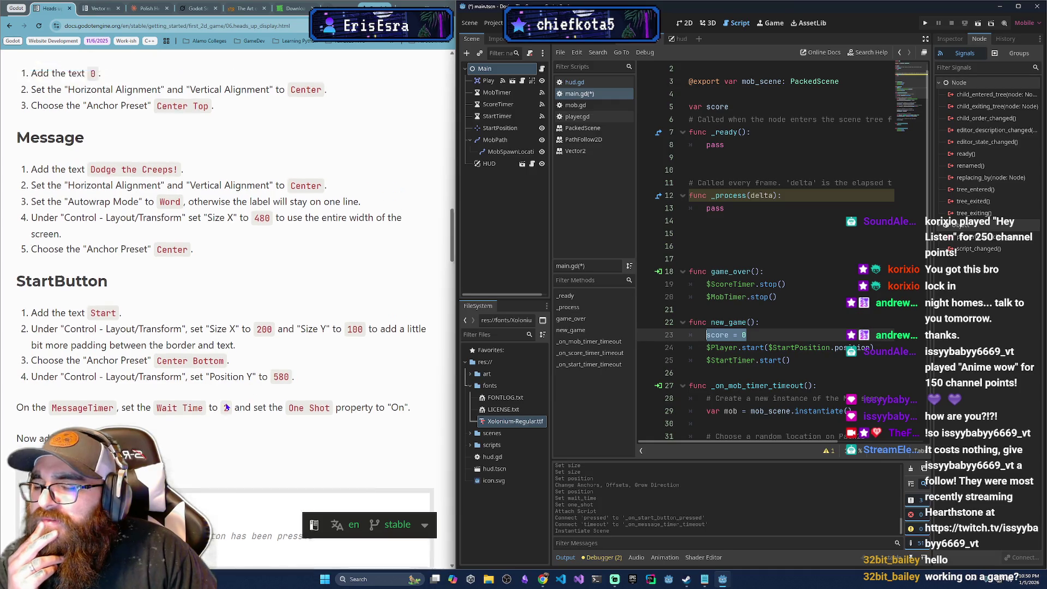
pyautogui.scroll(15, 226, 407)
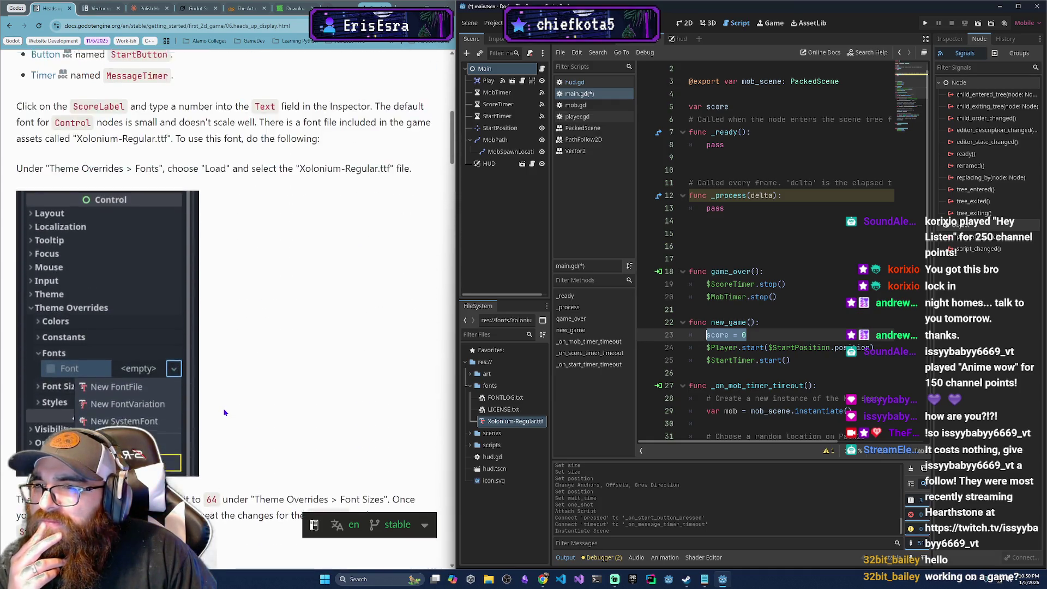
pyautogui.scroll(3, 223, 416)
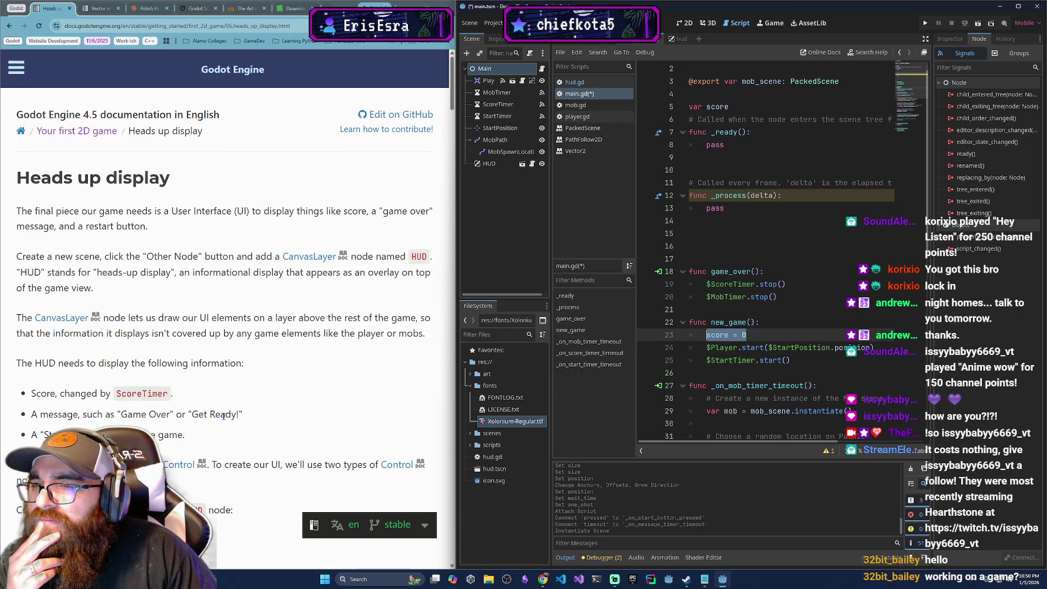
pyautogui.scroll(-3, 273, 410)
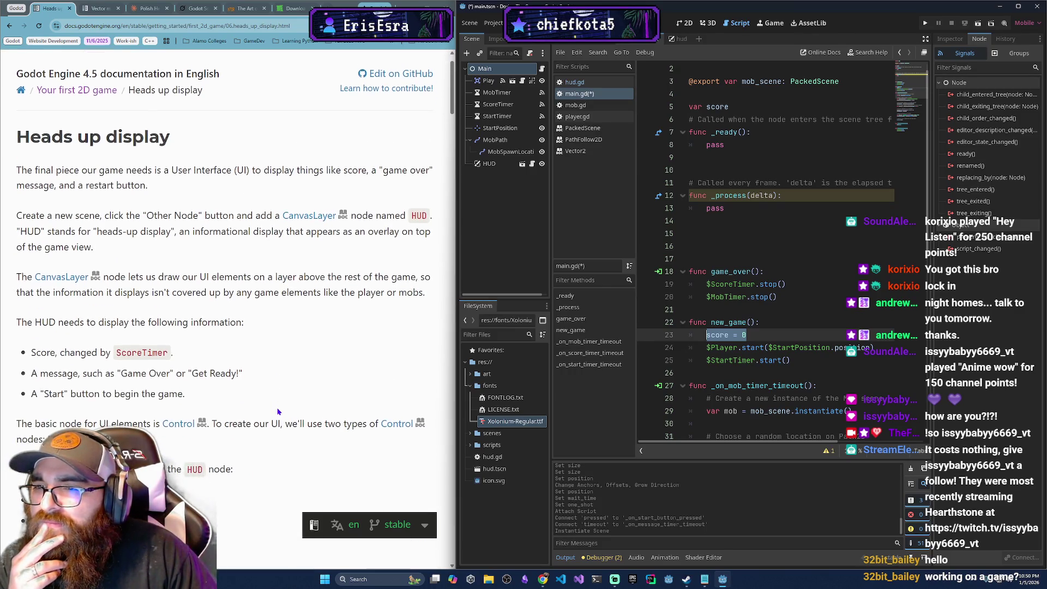
pyautogui.scroll(-11, 277, 408)
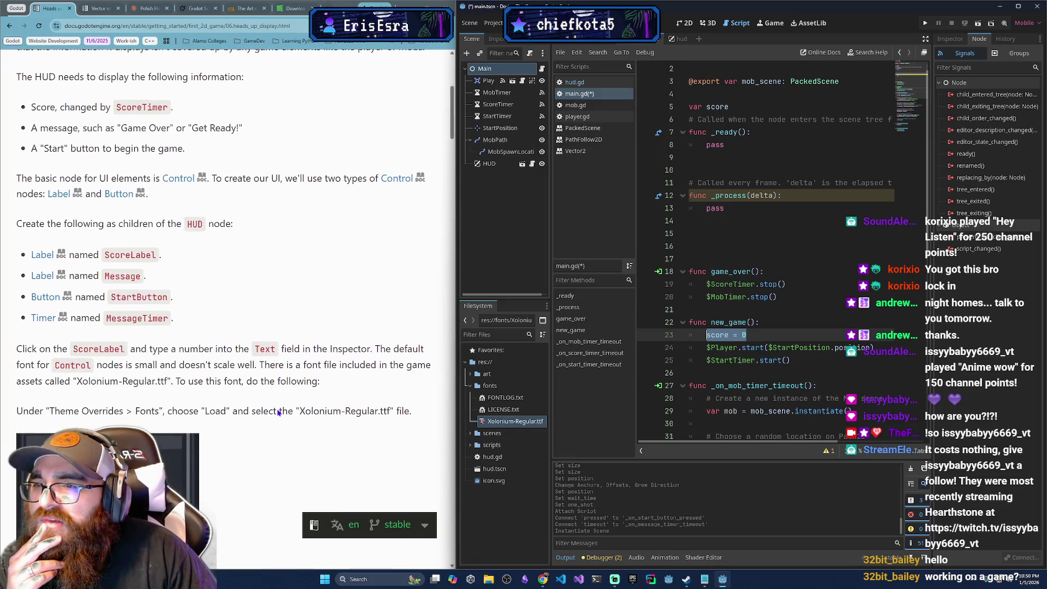
pyautogui.scroll(4, 278, 413)
pyautogui.scroll(-7, 276, 413)
pyautogui.scroll(-3, 276, 413)
pyautogui.scroll(-1, 277, 412)
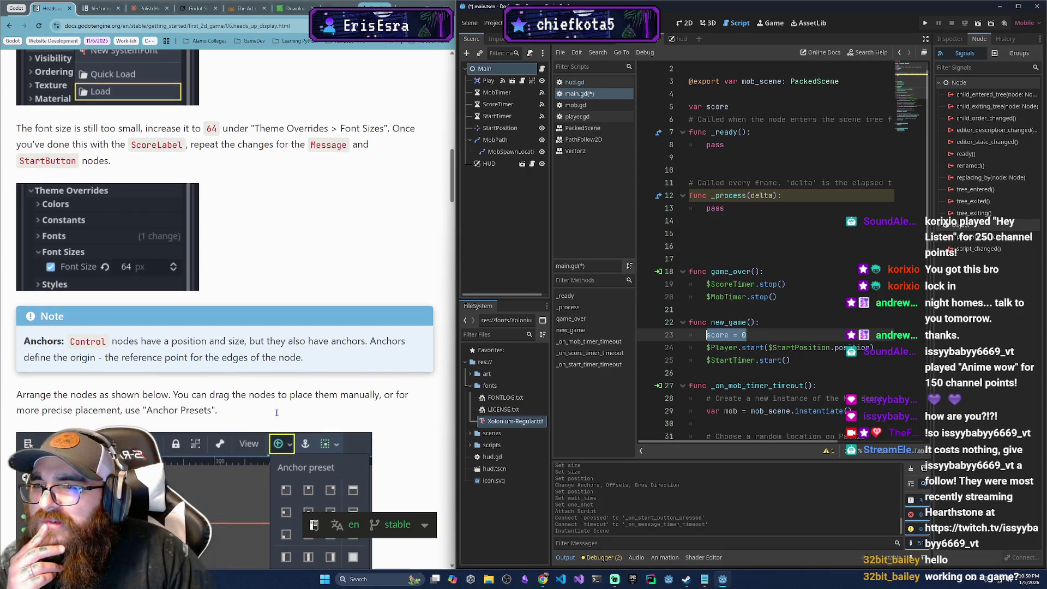
pyautogui.scroll(-3, 277, 412)
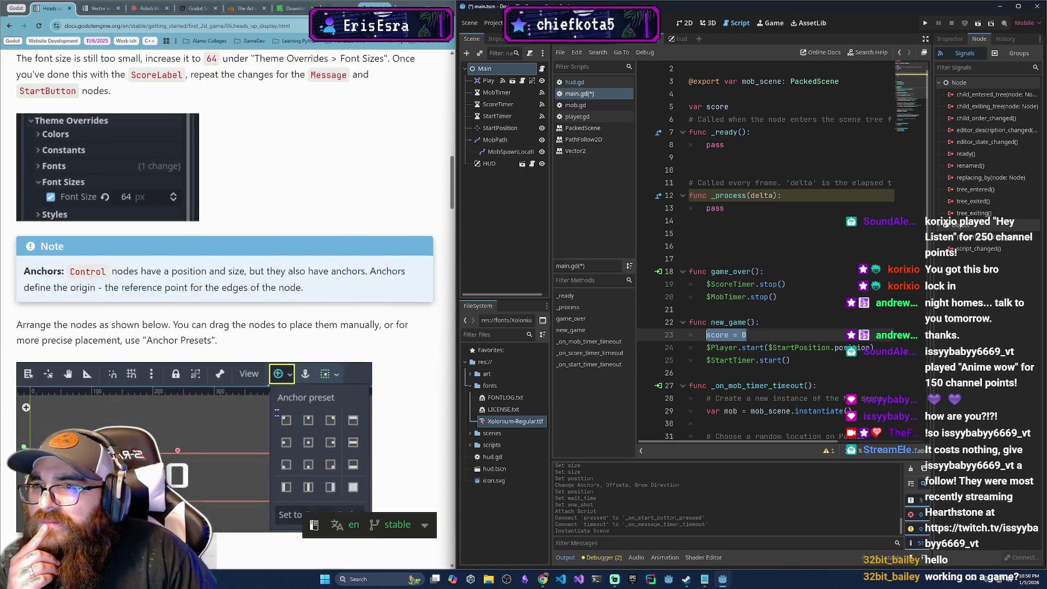
pyautogui.scroll(-10, 277, 413)
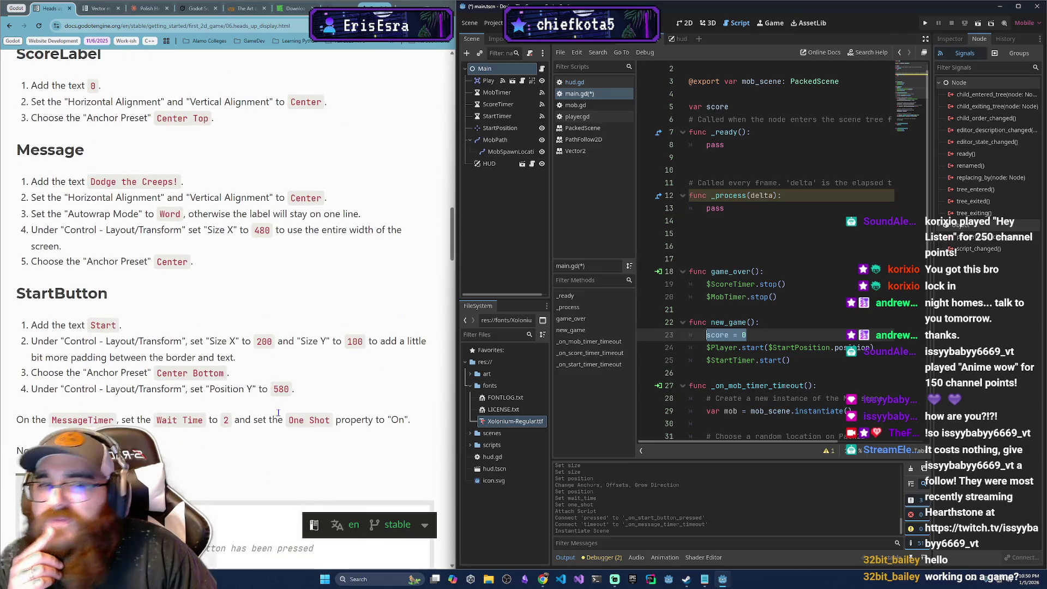
pyautogui.click(680, 39)
pyautogui.click(686, 23)
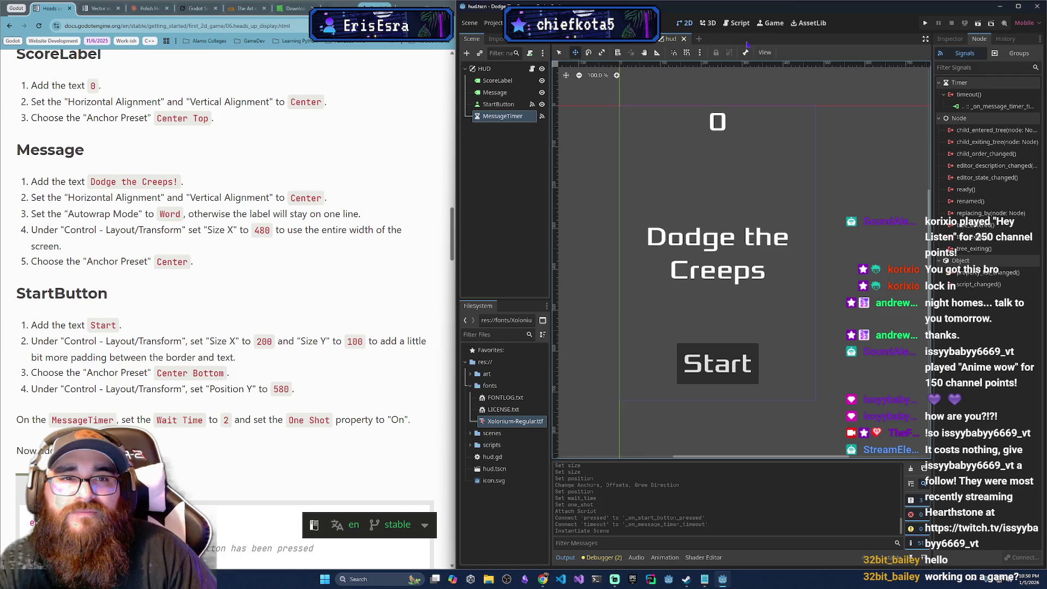
# - Review the HUD scene's hud.gd code from top to bottom, then return to the Main scene
pyautogui.click(769, 27)
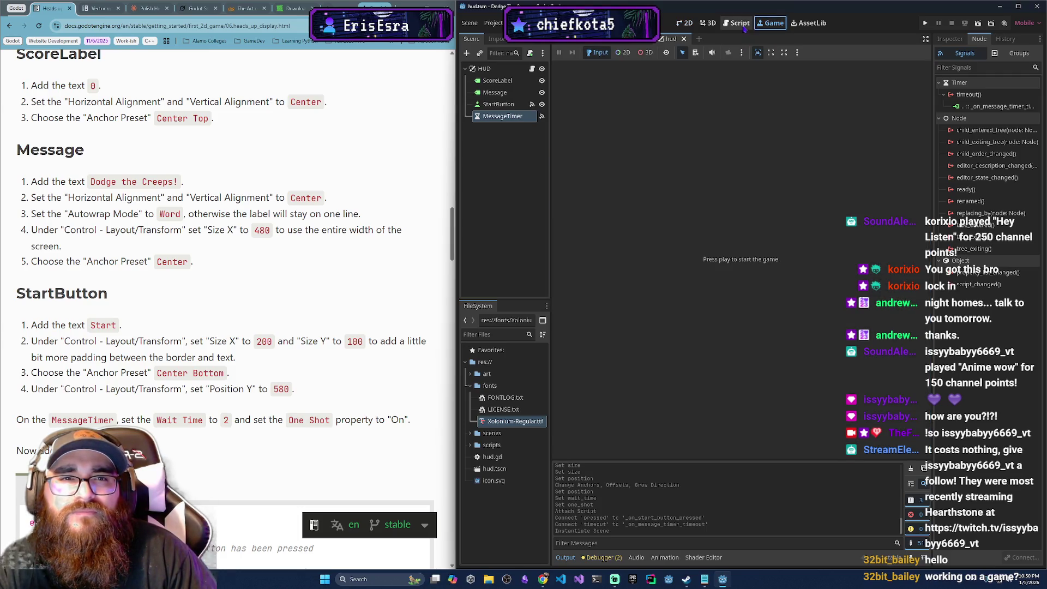
pyautogui.click(737, 23)
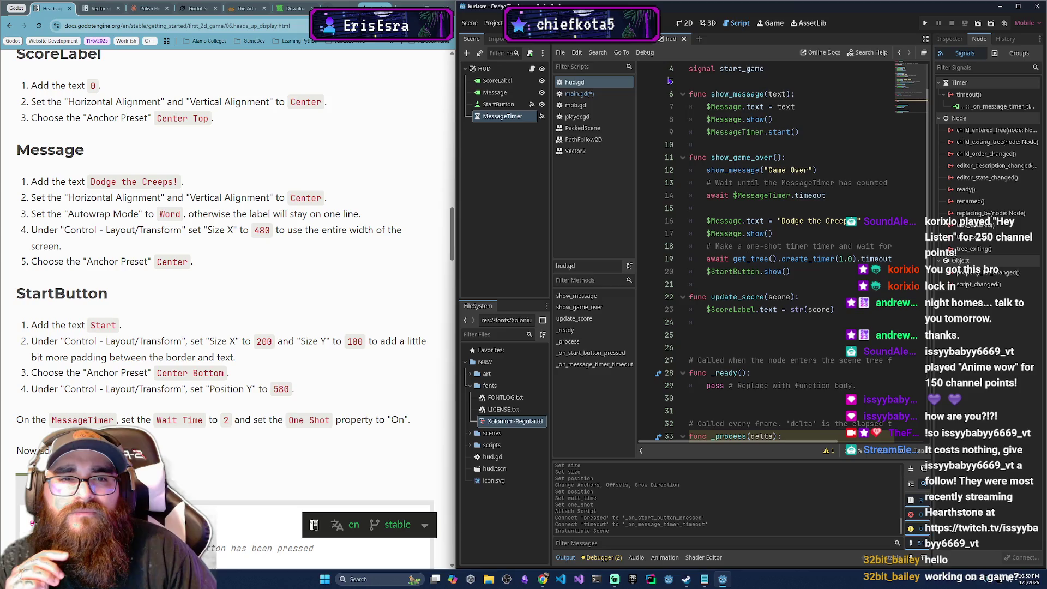
pyautogui.scroll(1, 920, 246)
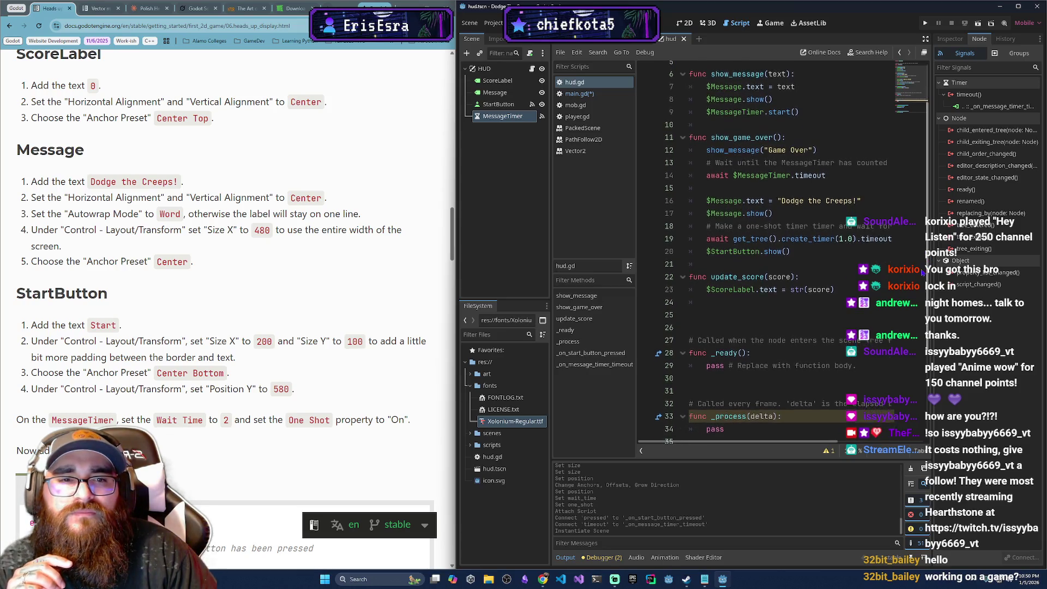
pyautogui.scroll(1, 920, 245)
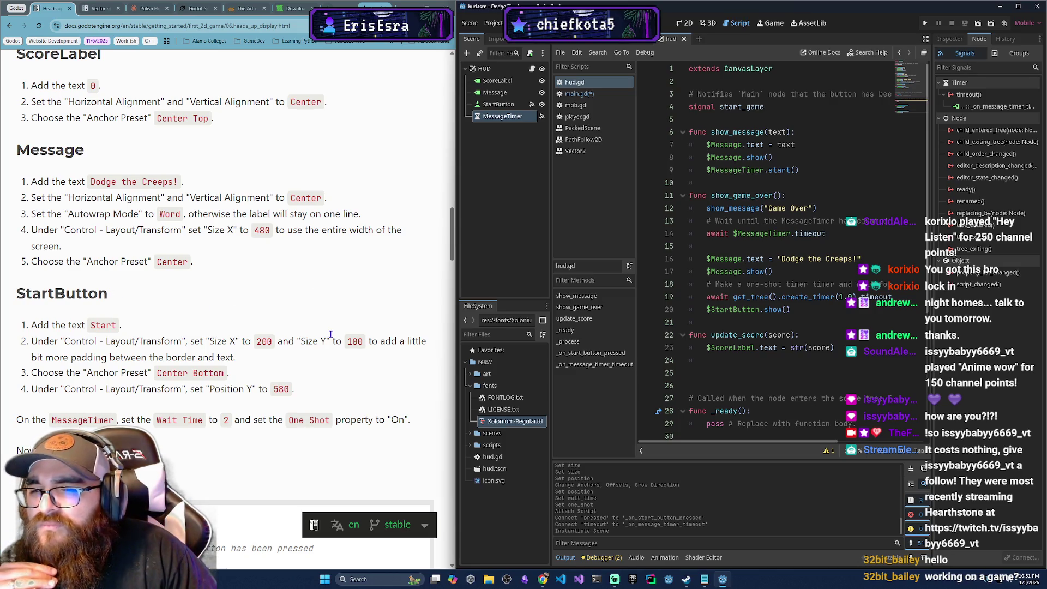
pyautogui.scroll(-10, 175, 362)
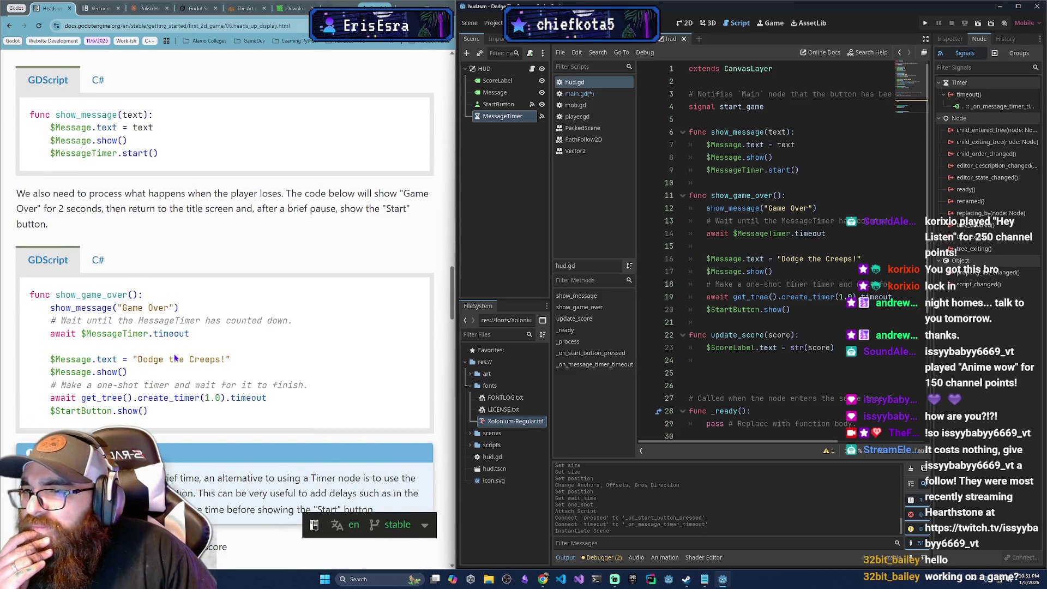
pyautogui.scroll(-3, 174, 357)
pyautogui.scroll(-2, 174, 357)
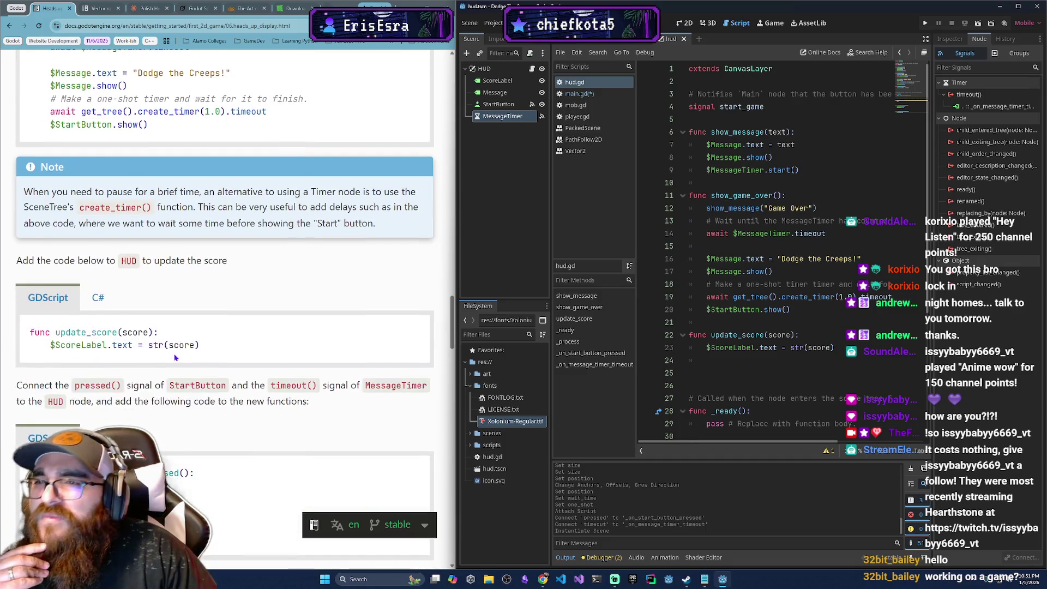
pyautogui.scroll(5, 175, 357)
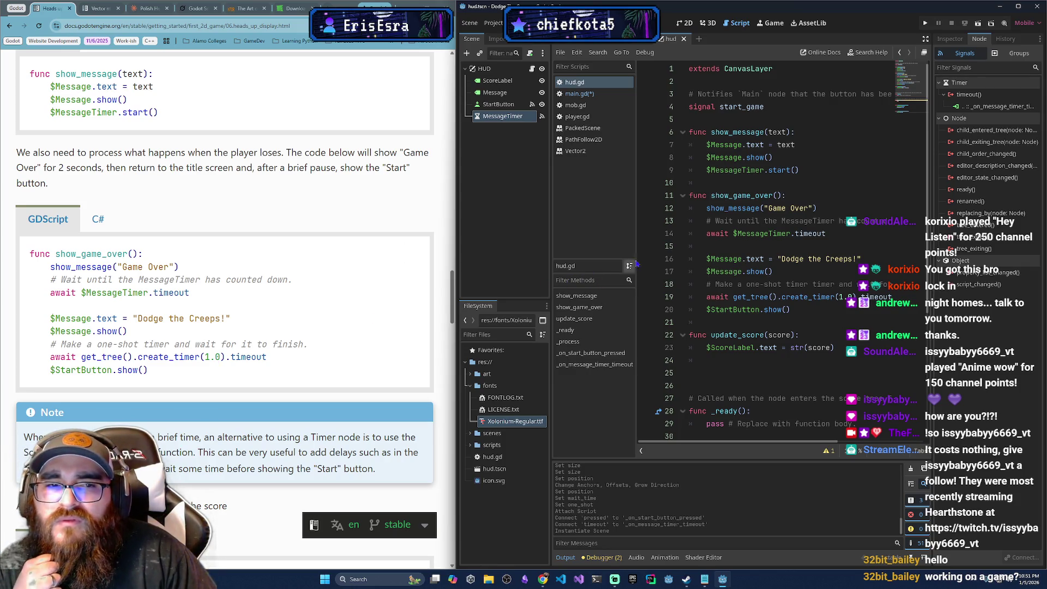
pyautogui.scroll(-2, 413, 254)
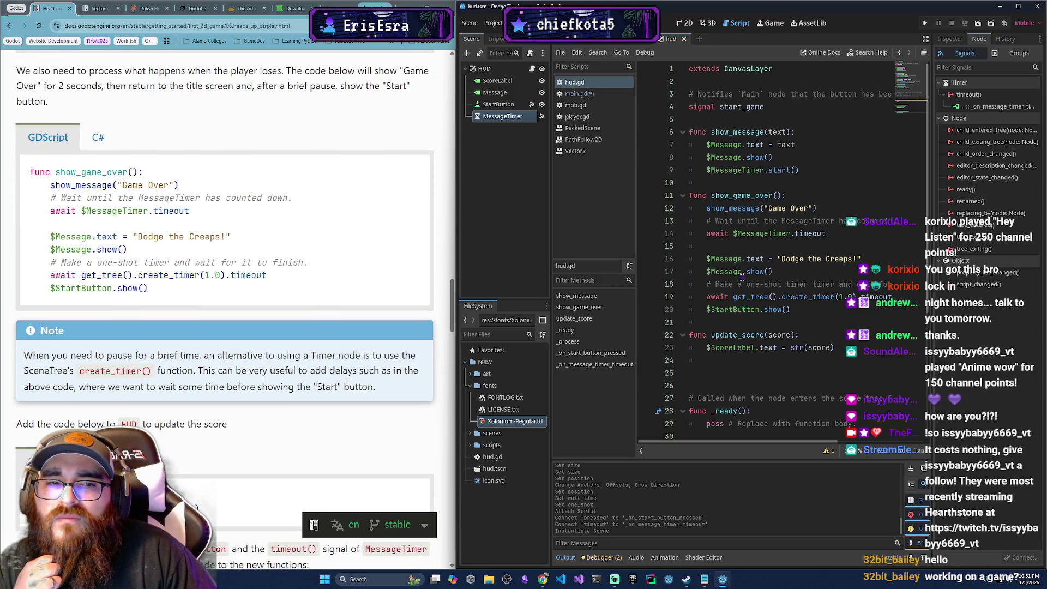
pyautogui.scroll(-5, 741, 277)
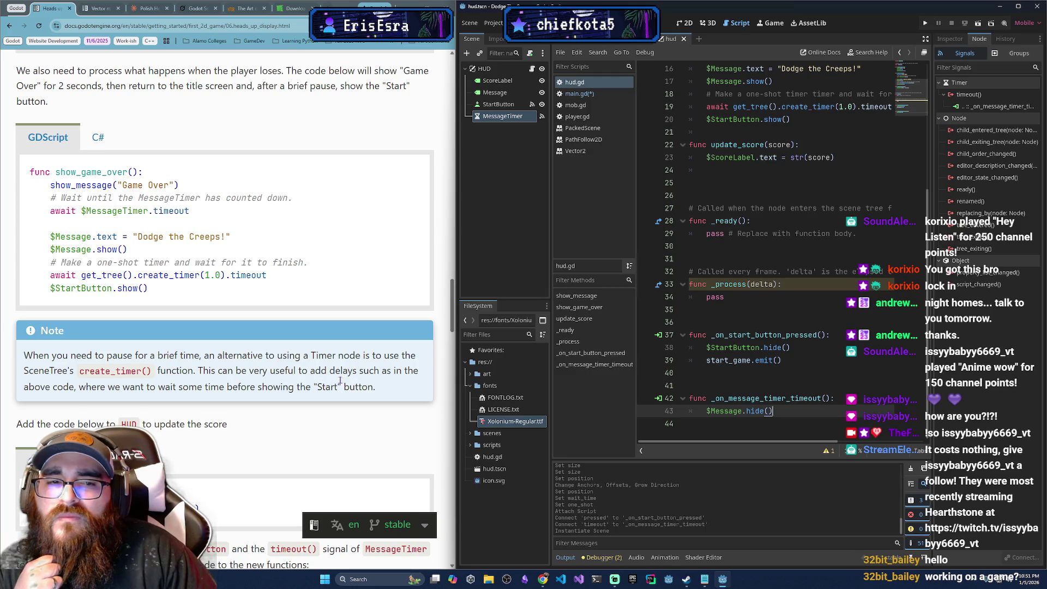
pyautogui.scroll(-2, 329, 400)
pyautogui.scroll(-2, 328, 400)
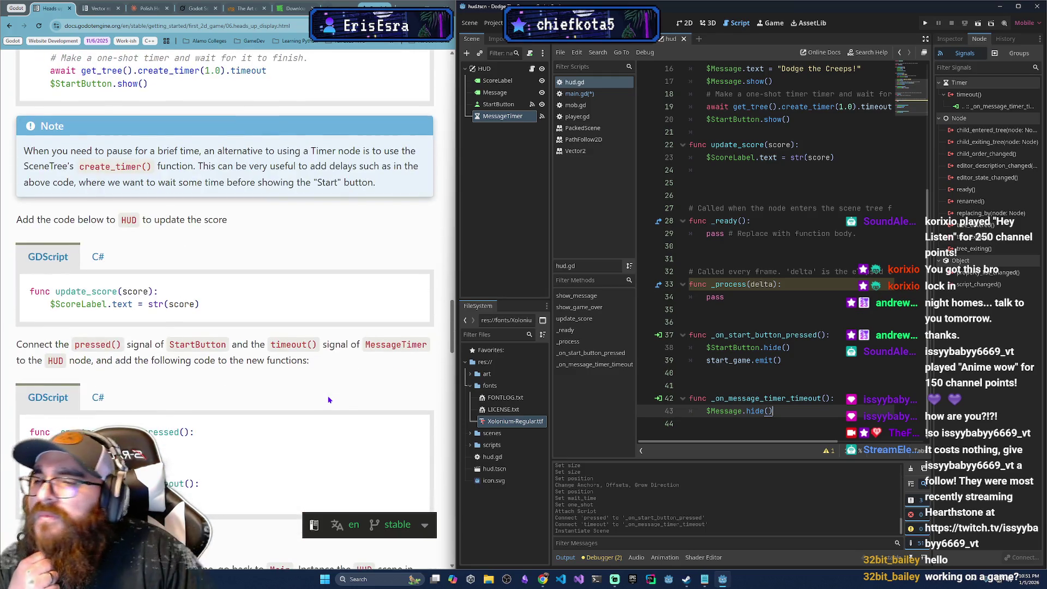
pyautogui.scroll(-2, 327, 401)
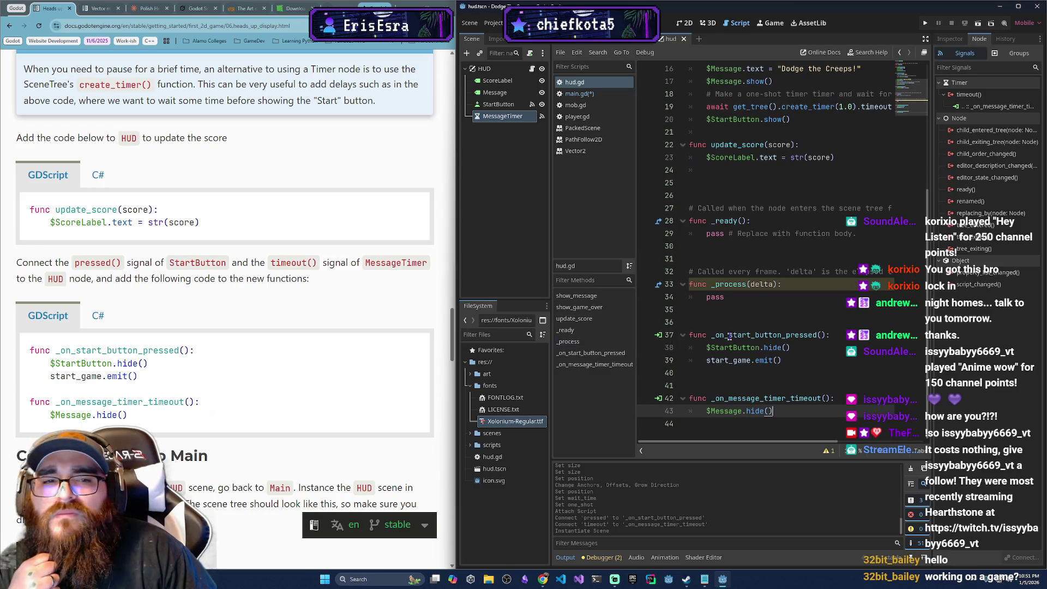
pyautogui.scroll(5, 727, 348)
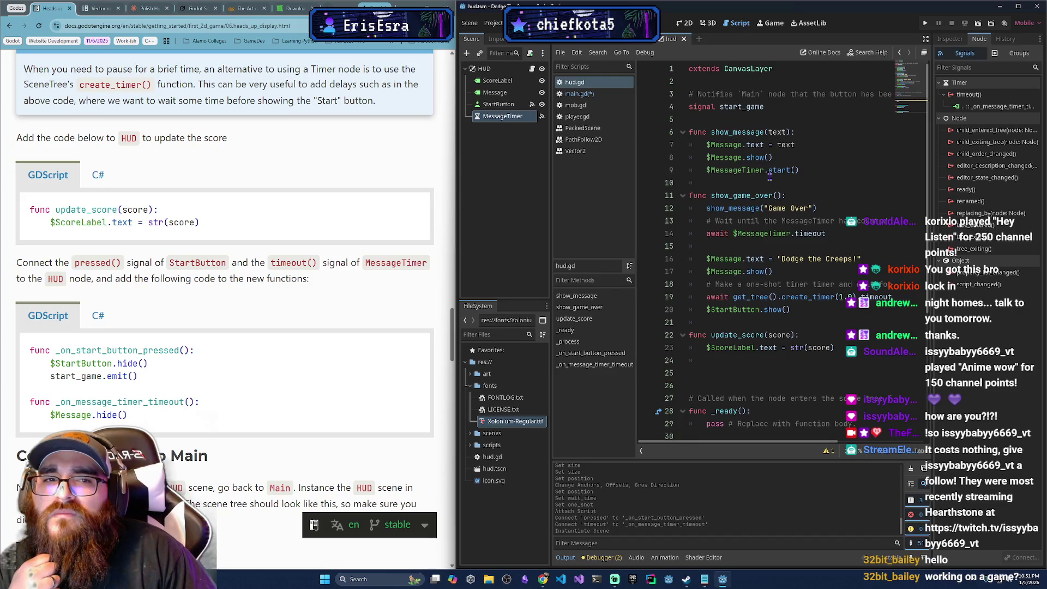
pyautogui.scroll(-5, 787, 354)
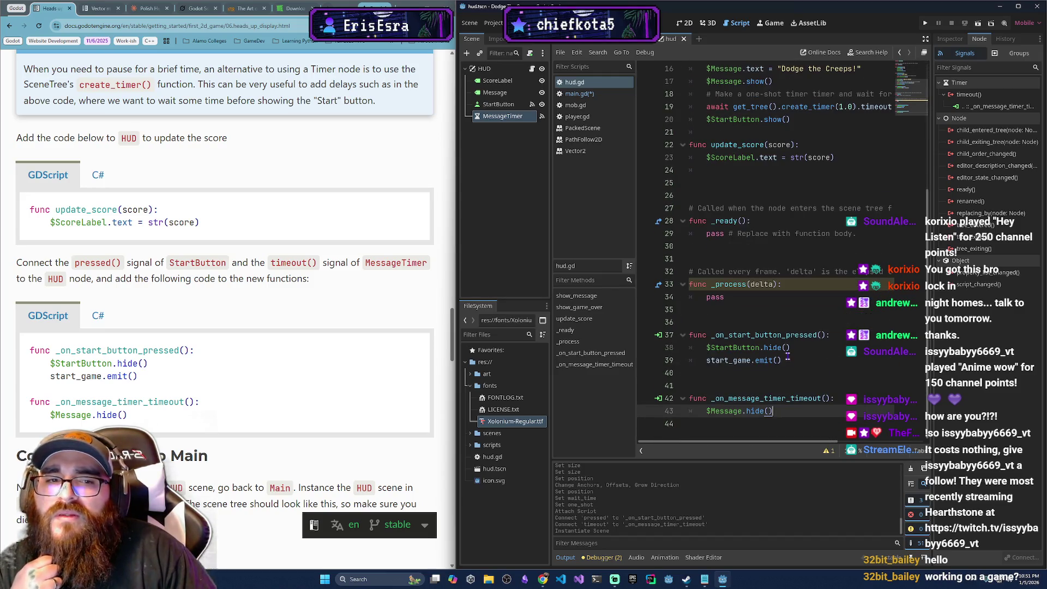
pyautogui.scroll(3, 787, 355)
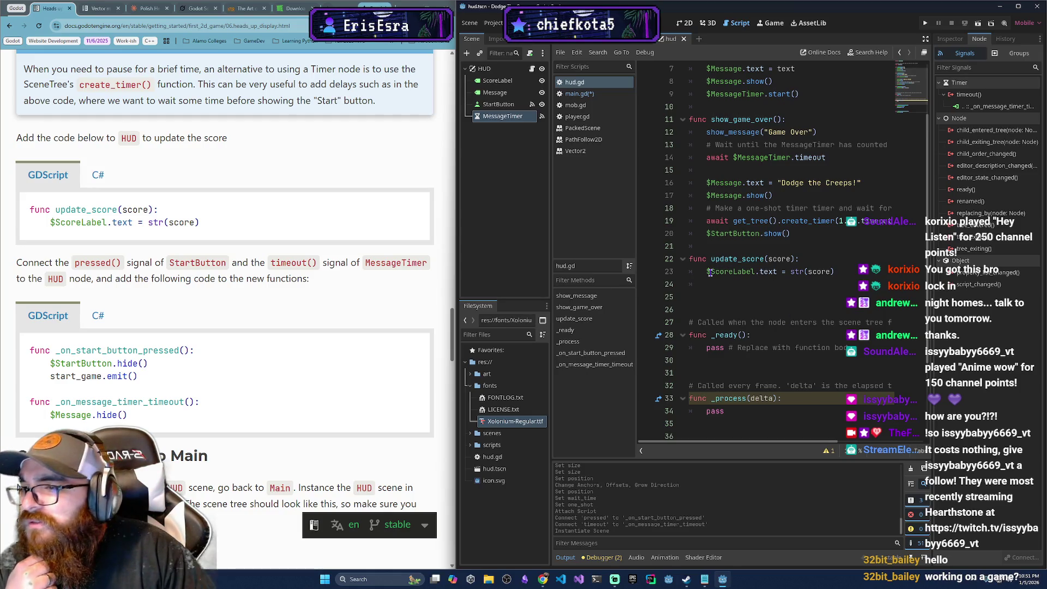
pyautogui.scroll(-5, 265, 393)
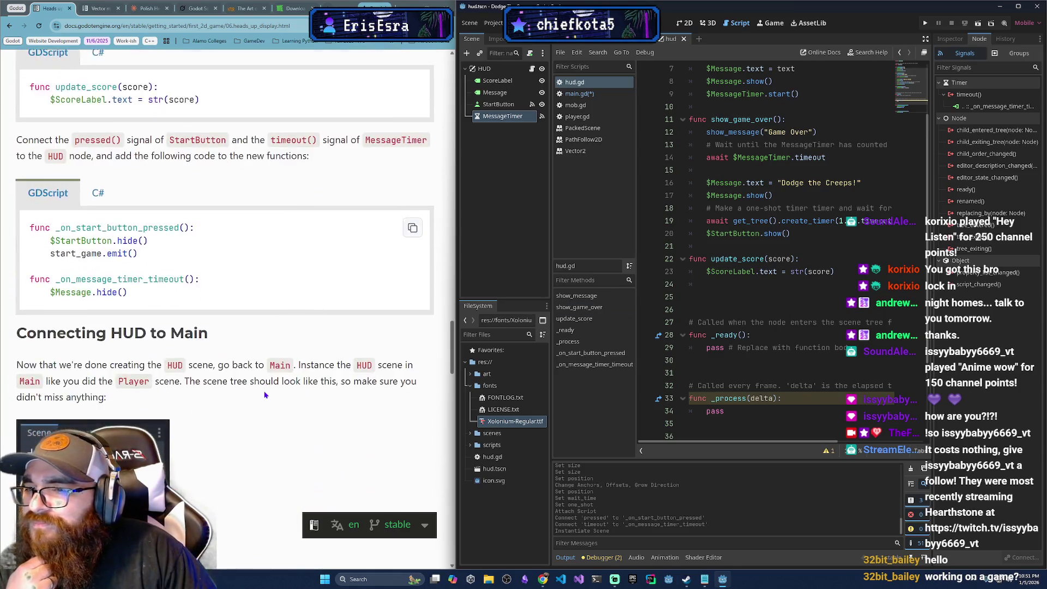
pyautogui.scroll(-2, 265, 394)
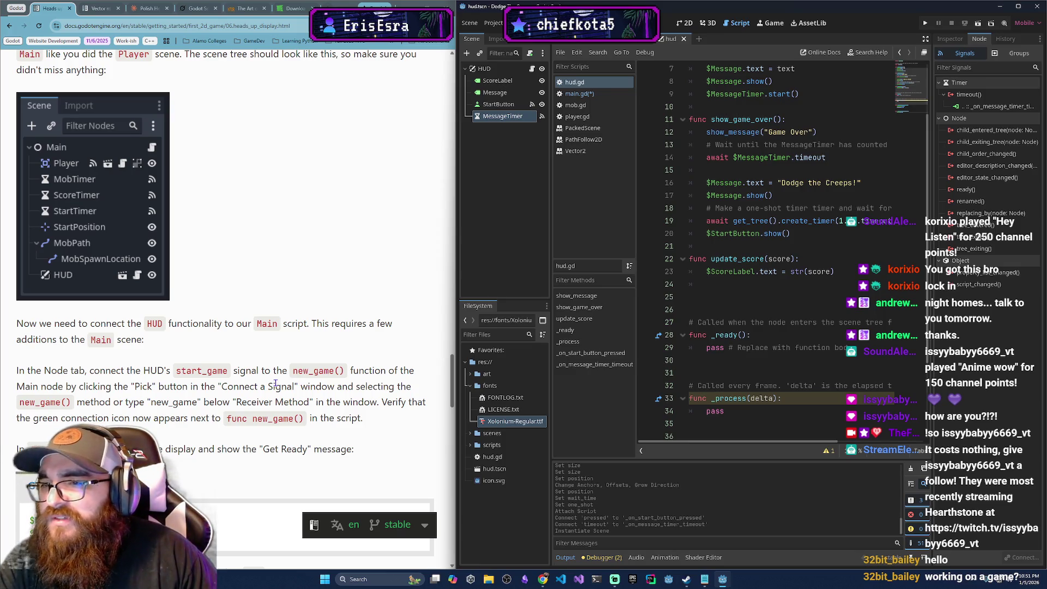
pyautogui.scroll(-2, 275, 384)
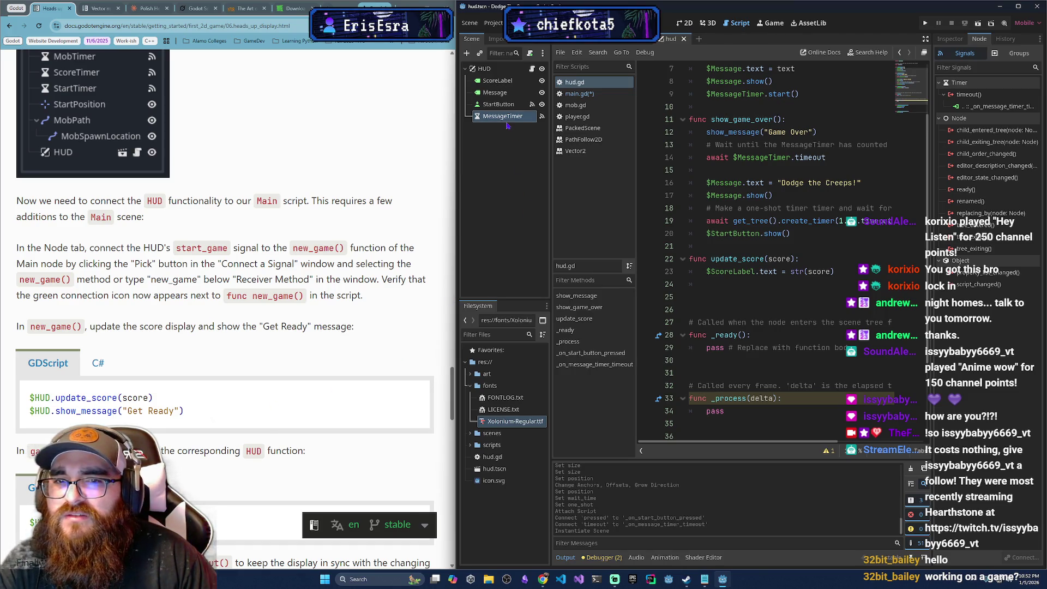
pyautogui.click(634, 45)
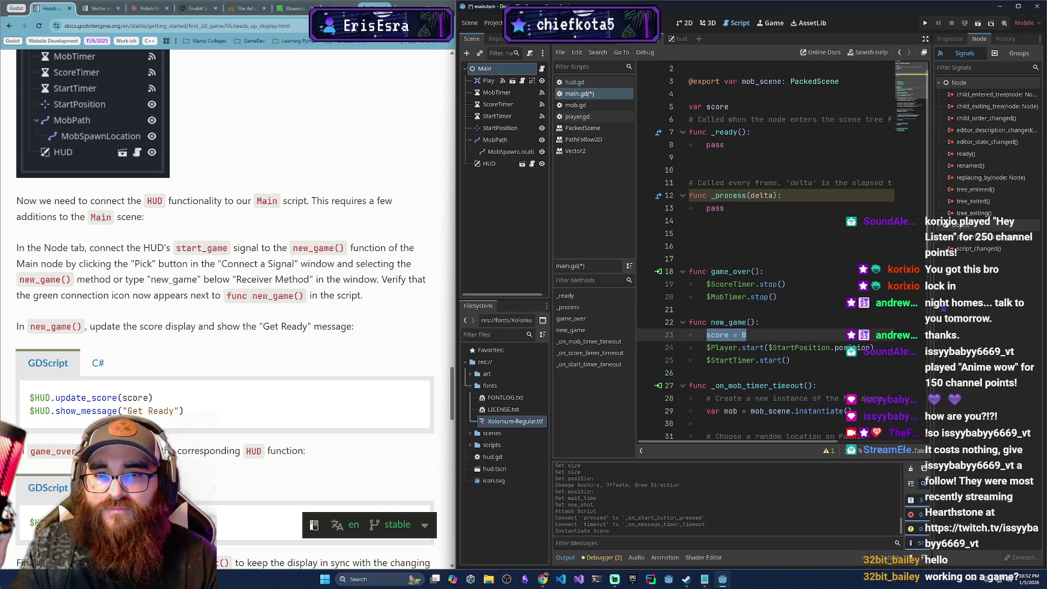
pyautogui.rightClick(492, 165)
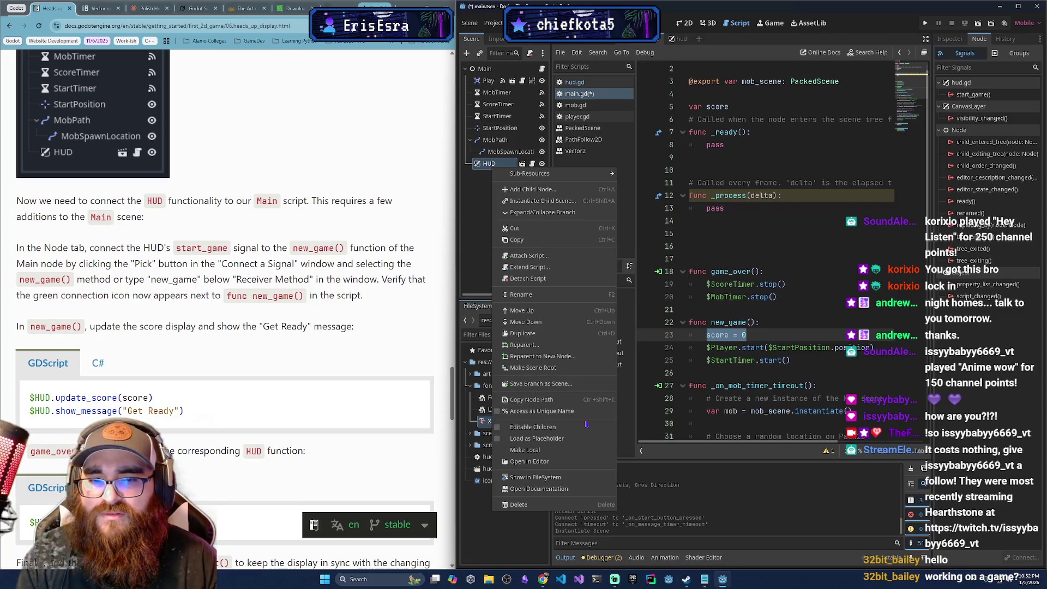
pyautogui.keyDown('shift'); pyautogui.click(767, 230); pyautogui.keyUp('shift')
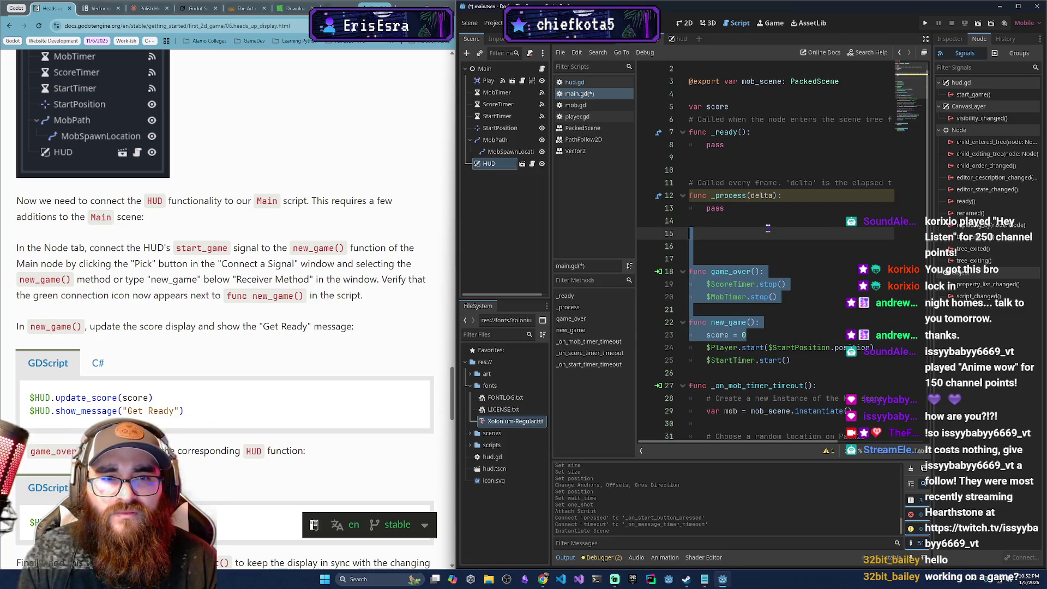
pyautogui.click(813, 249)
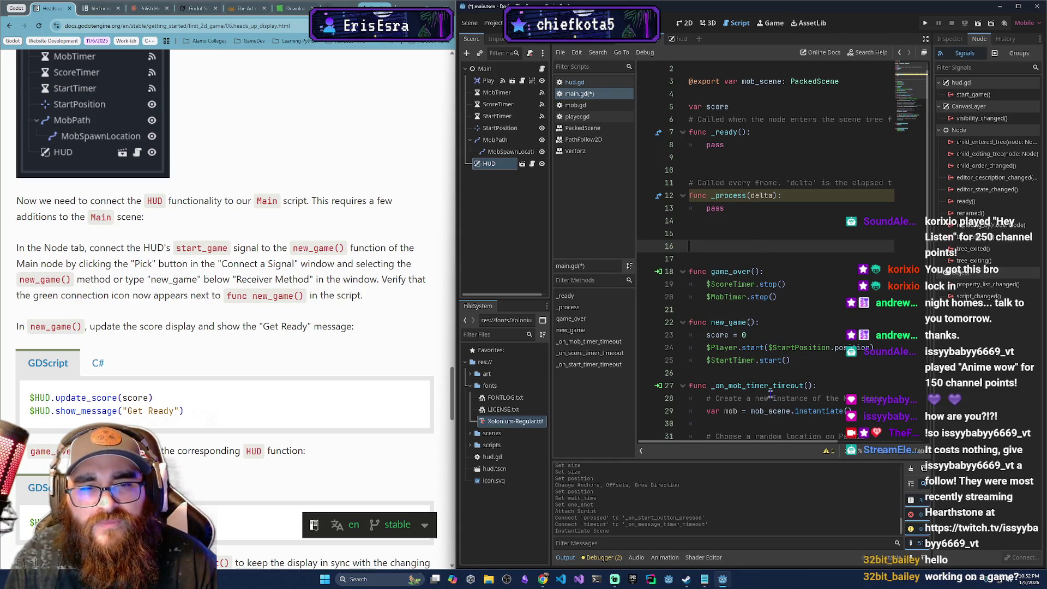
pyautogui.rightClick(793, 358)
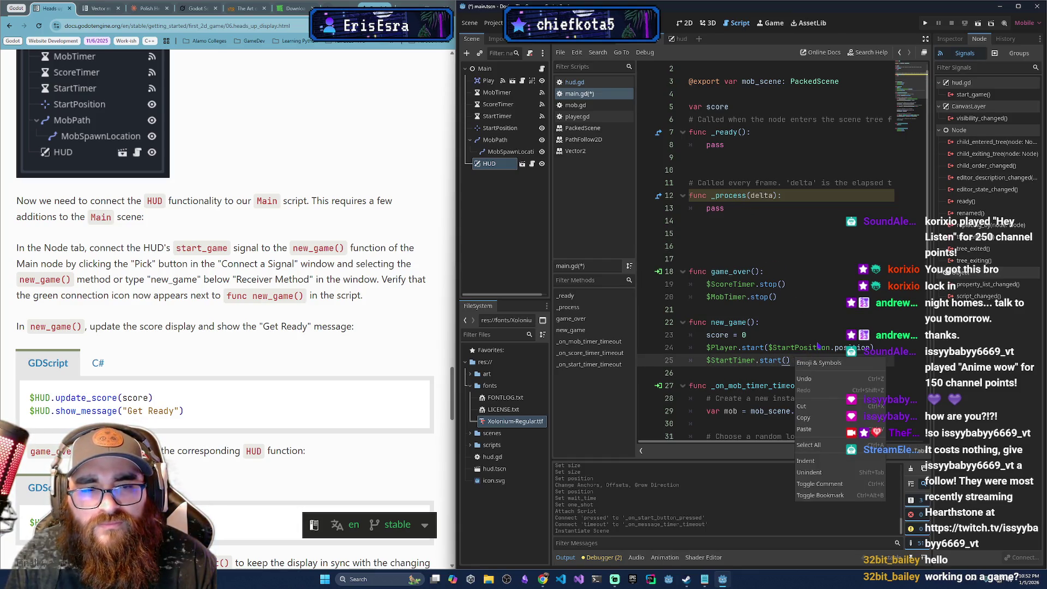
pyautogui.rightClick(742, 326)
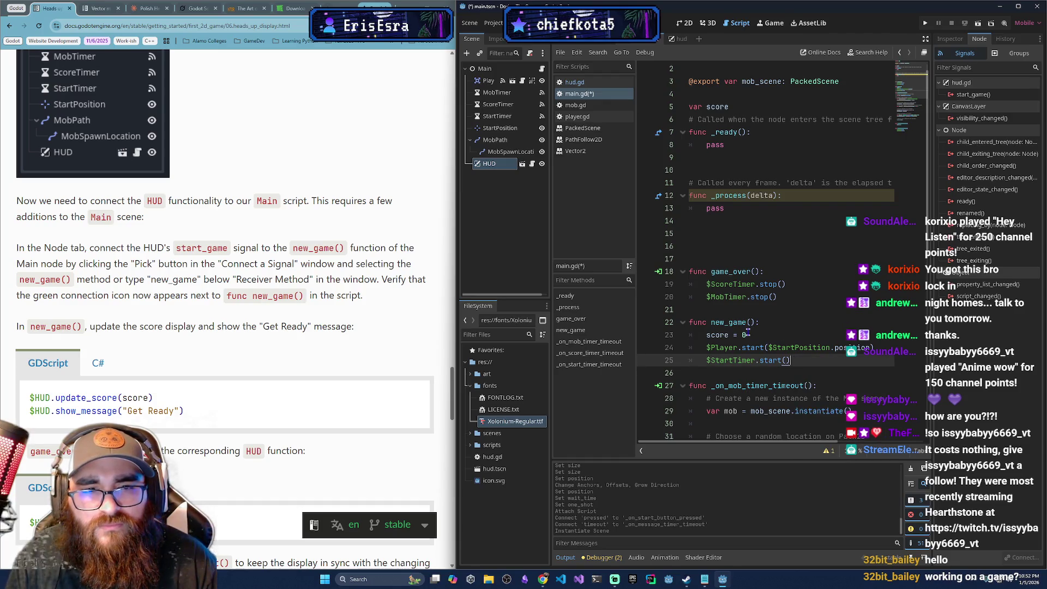
pyautogui.rightClick(741, 326)
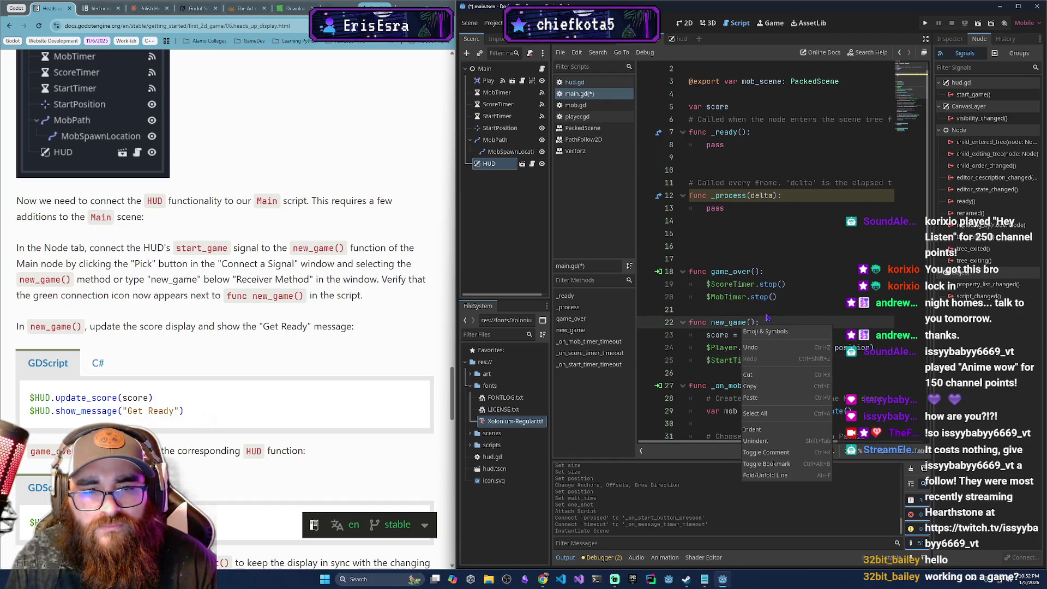
pyautogui.click(736, 322)
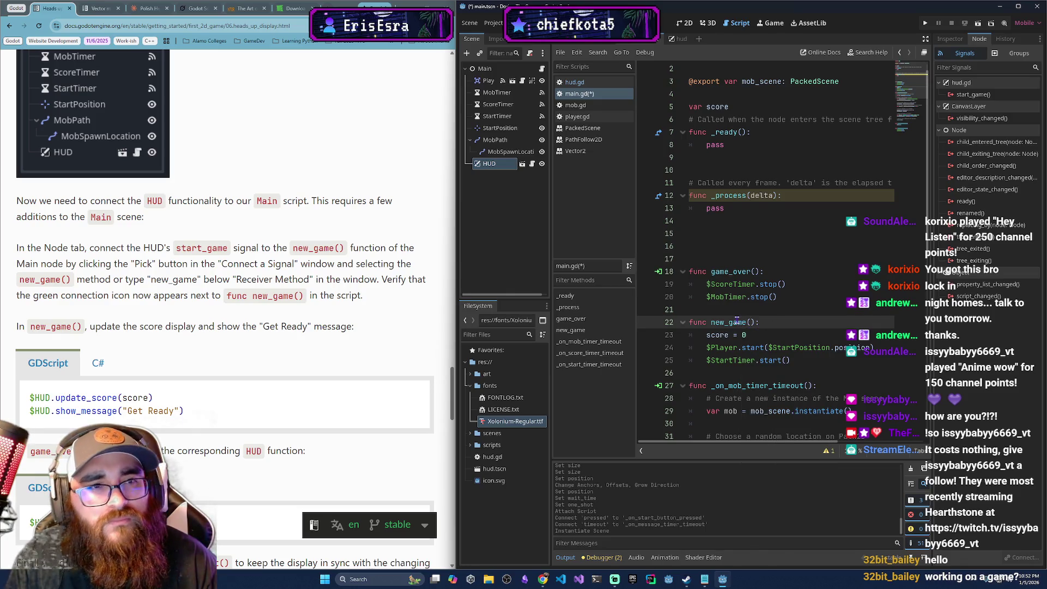
pyautogui.click(768, 321)
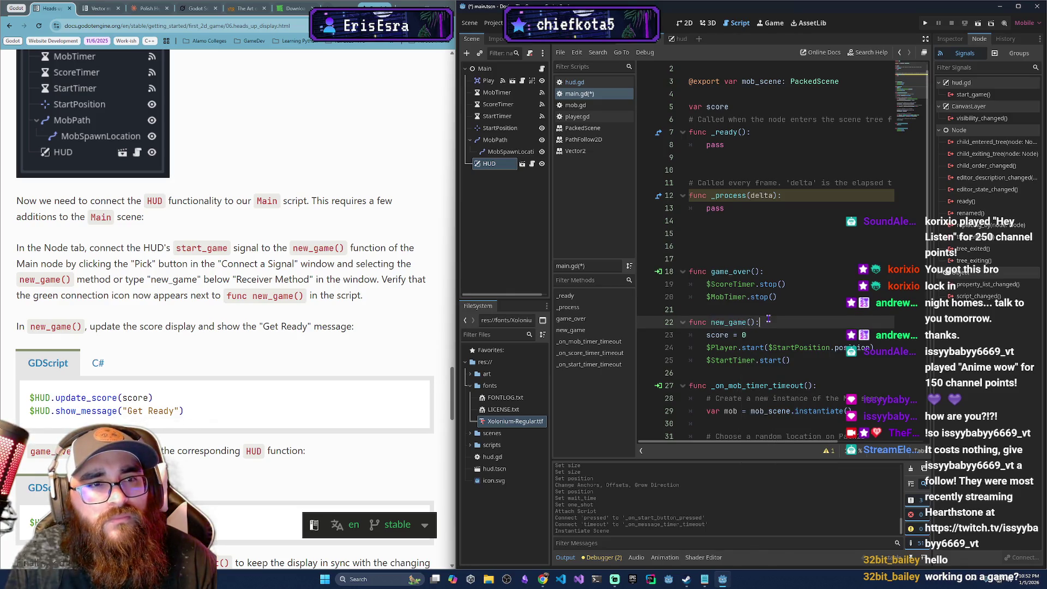
pyautogui.click(742, 322)
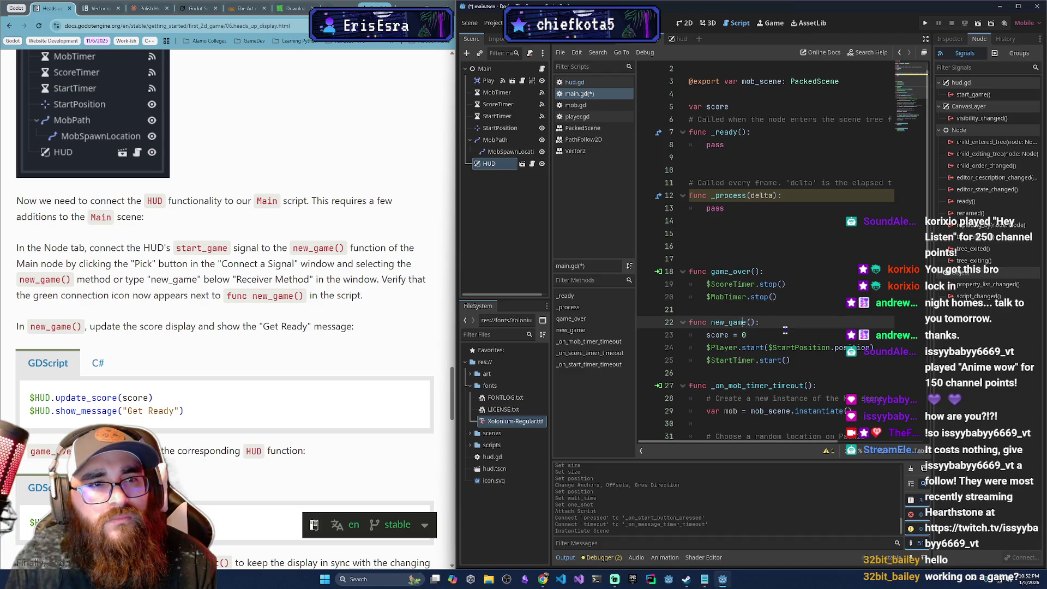
pyautogui.click(493, 168)
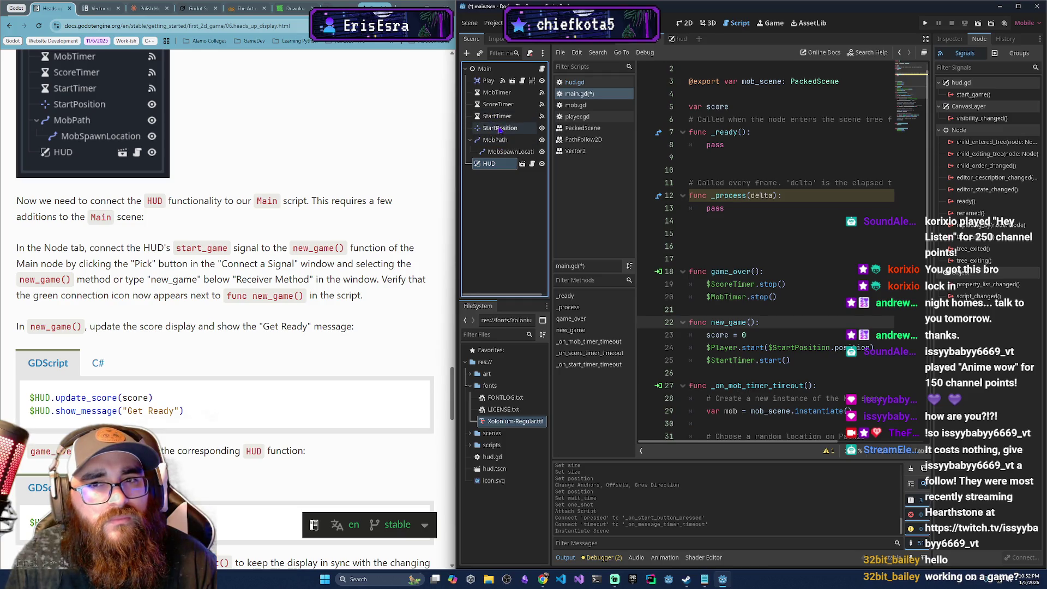
pyautogui.click(485, 69)
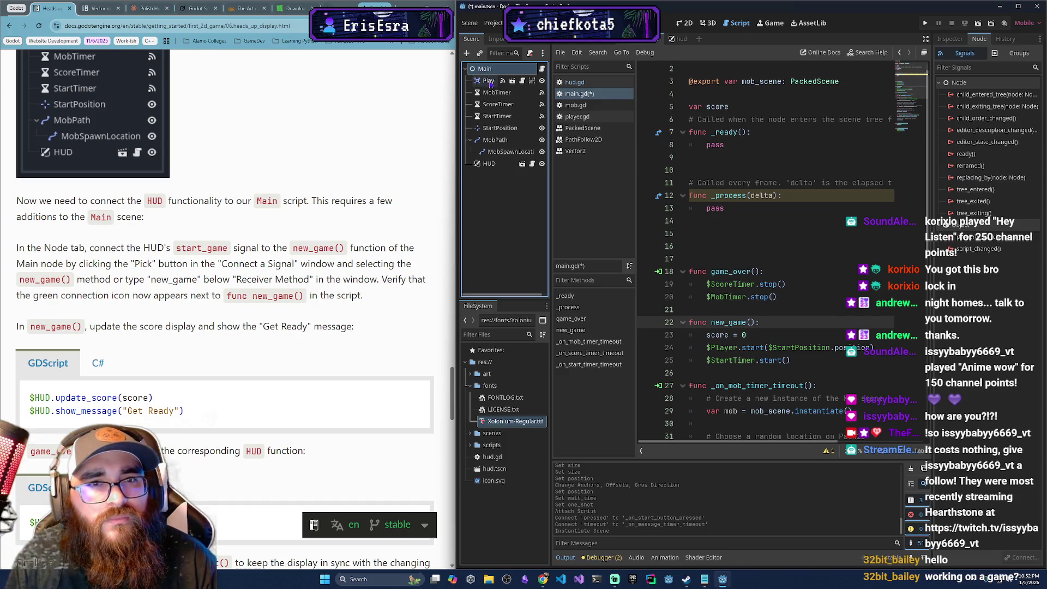
pyautogui.click(489, 81)
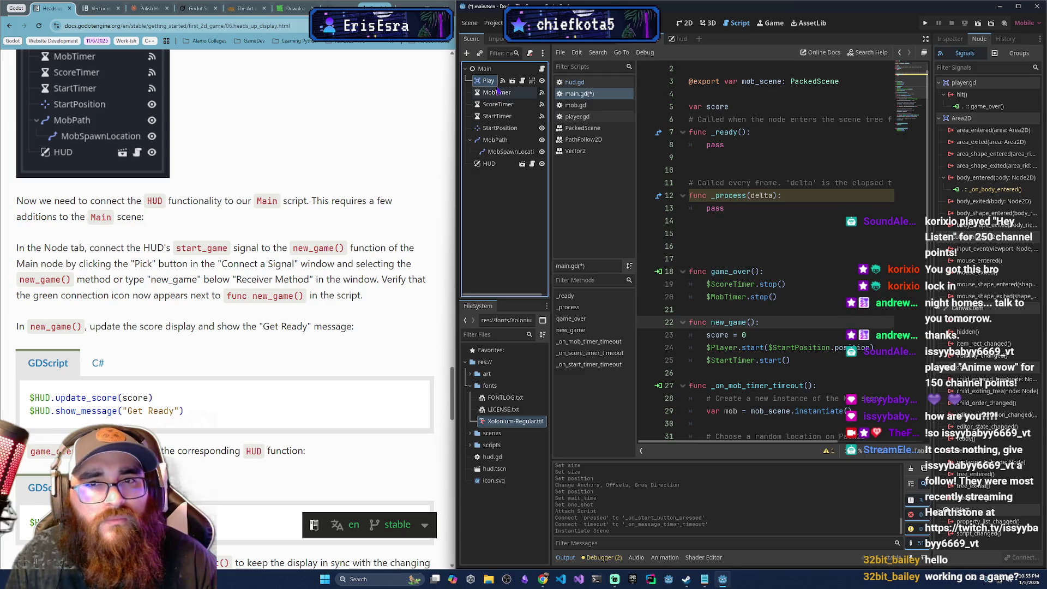
pyautogui.click(488, 70)
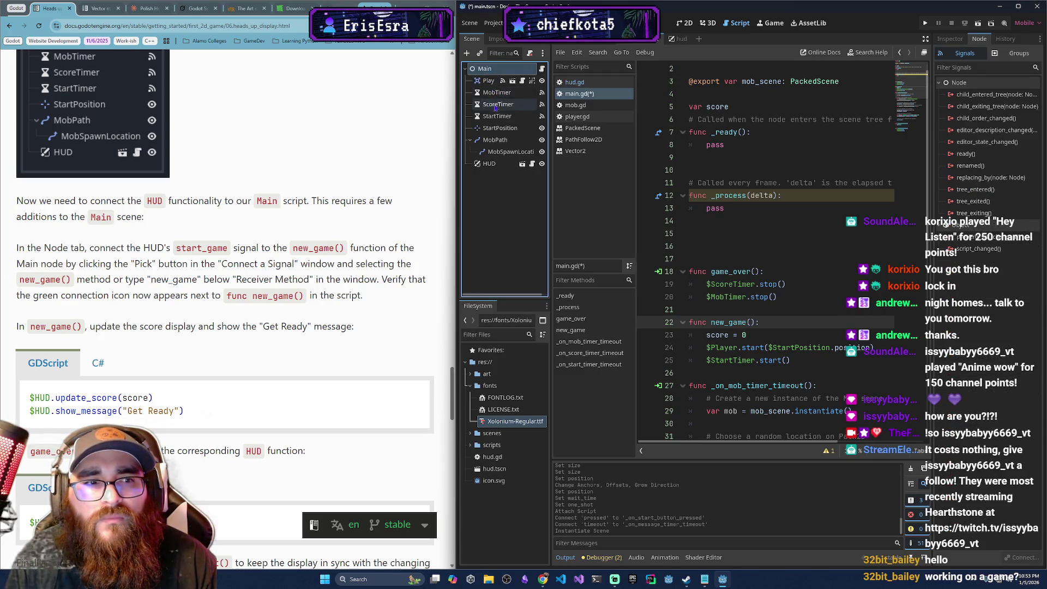
pyautogui.click(489, 163)
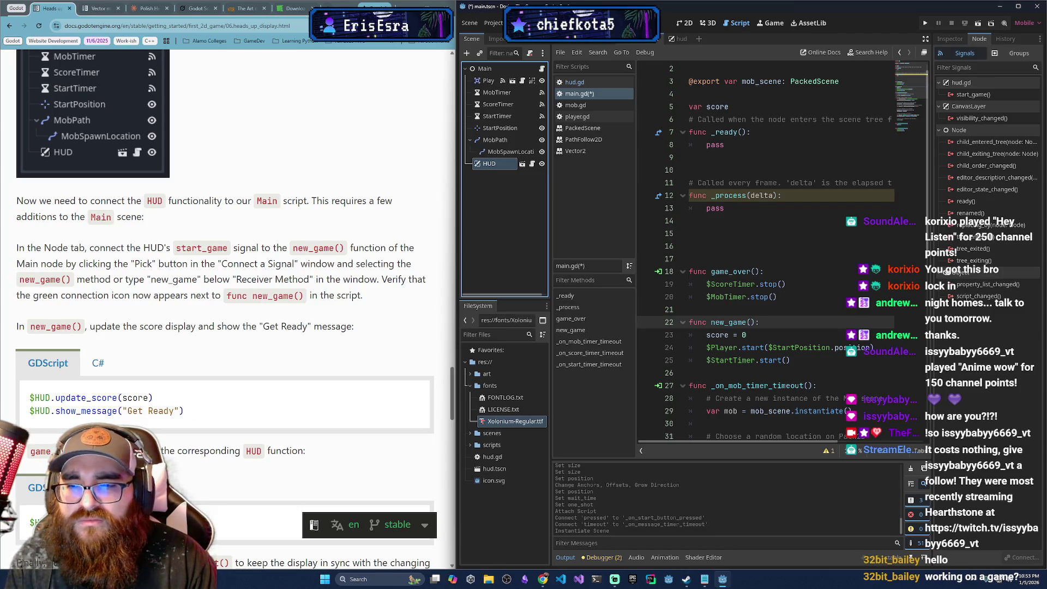
pyautogui.scroll(-2, 226, 305)
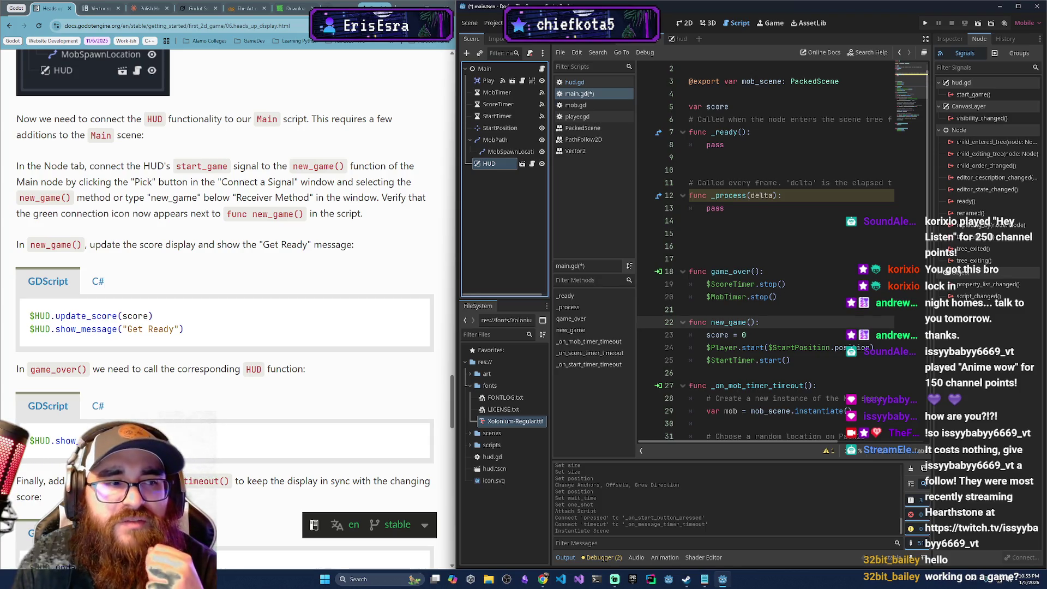
pyautogui.hotkey('alt', 'Tab')
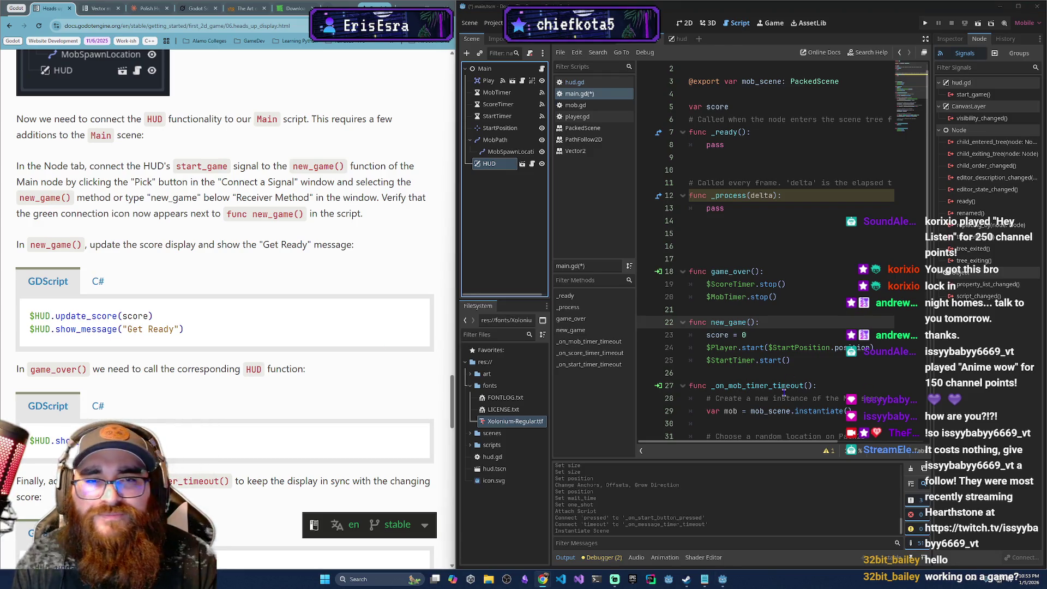
pyautogui.click(18, 163)
pyautogui.moveTo(18, 163)
pyautogui.mouseDown()
pyautogui.moveTo(362, 214)
pyautogui.moveTo(16, 167)
pyautogui.mouseUp()
pyautogui.click(363, 213)
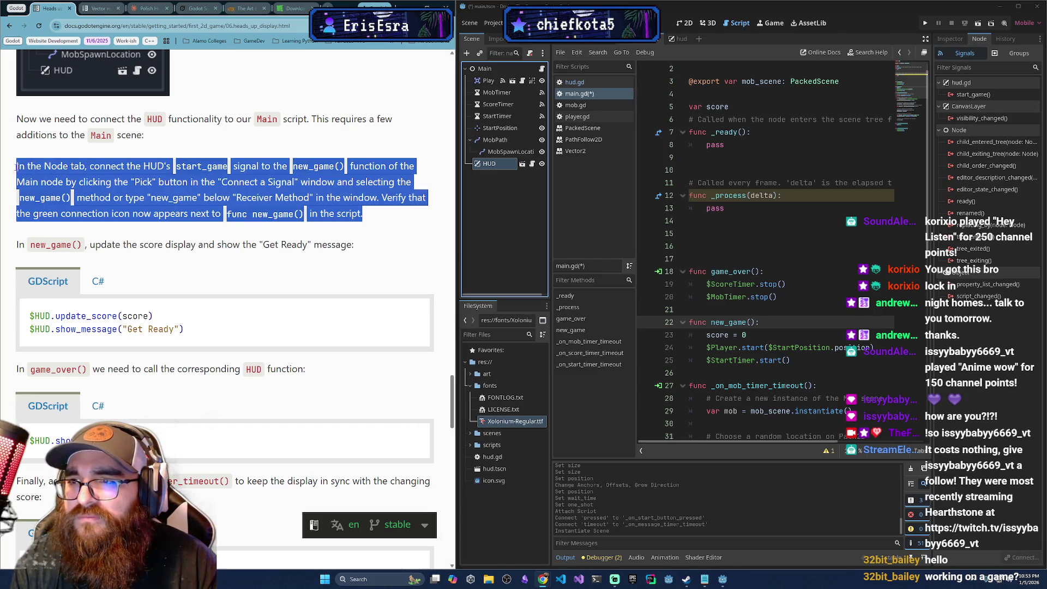
pyautogui.rightClick(48, 168)
pyautogui.click(63, 178)
pyautogui.click(149, 8)
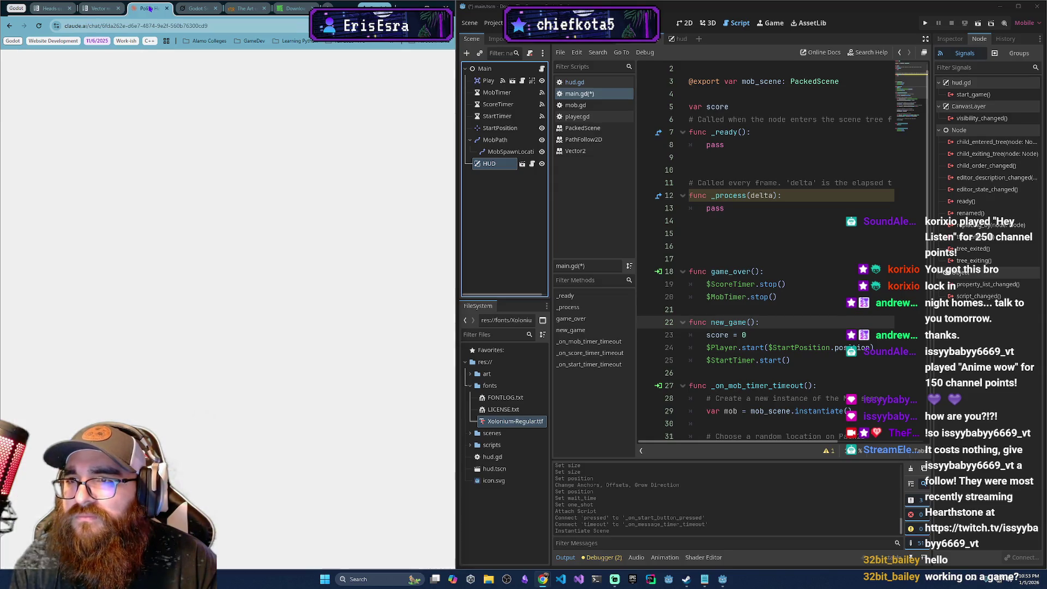
pyautogui.click(48, 8)
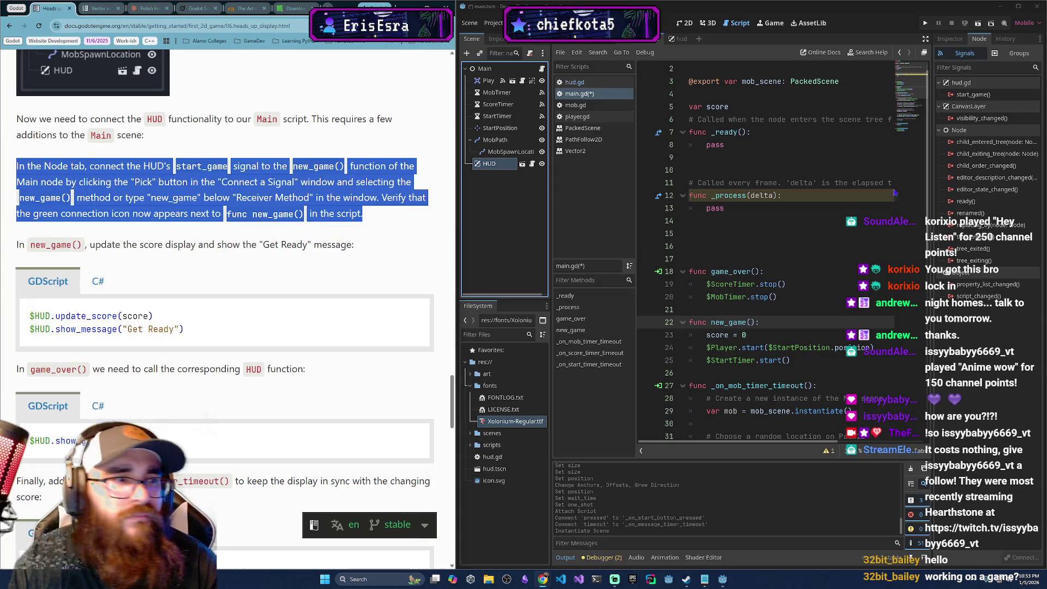
pyautogui.hotkey('alt', 'Tab')
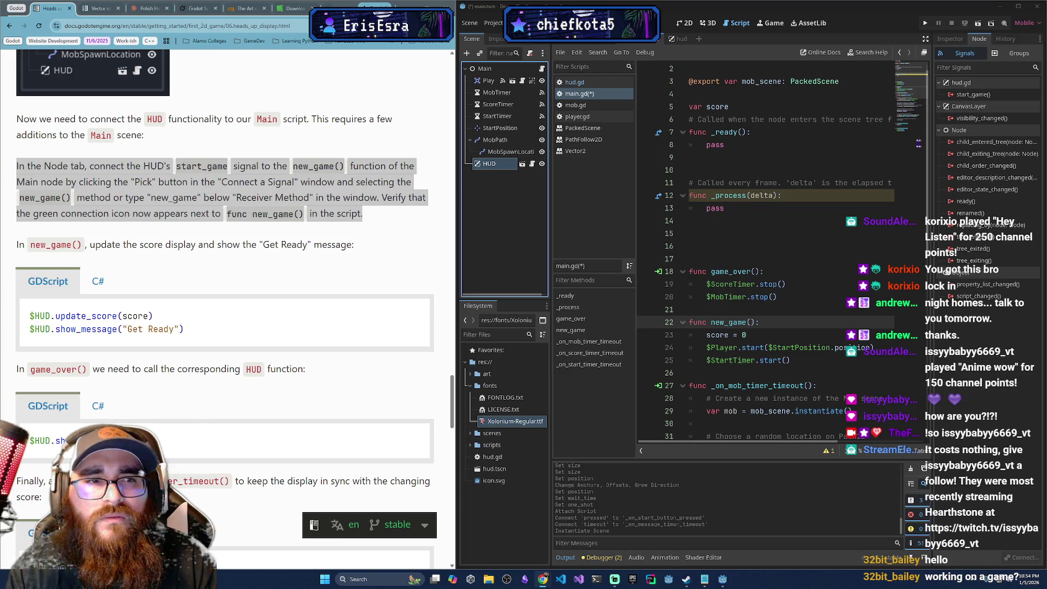
# - Connect the HUD's start_game signal to new_game() in main.gd, picking the method from the list
pyautogui.rightClick(980, 97)
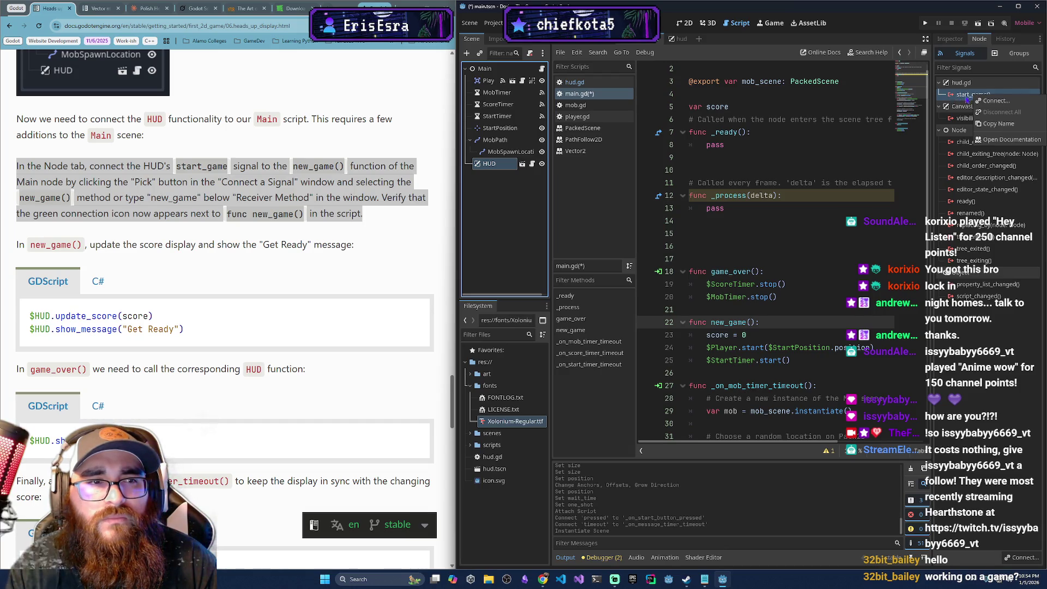
pyautogui.click(995, 100)
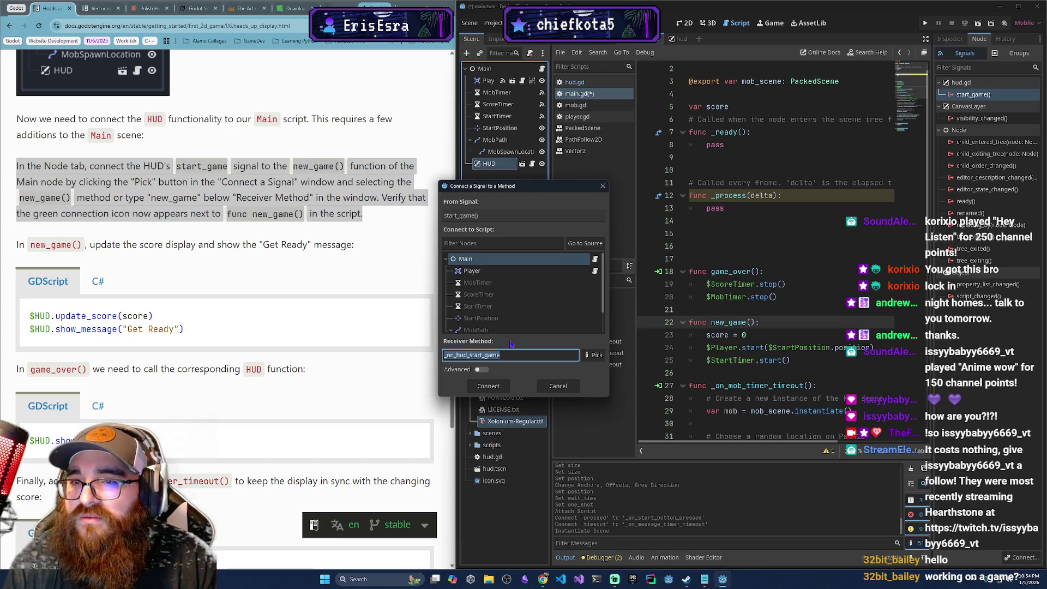
pyautogui.click(593, 355)
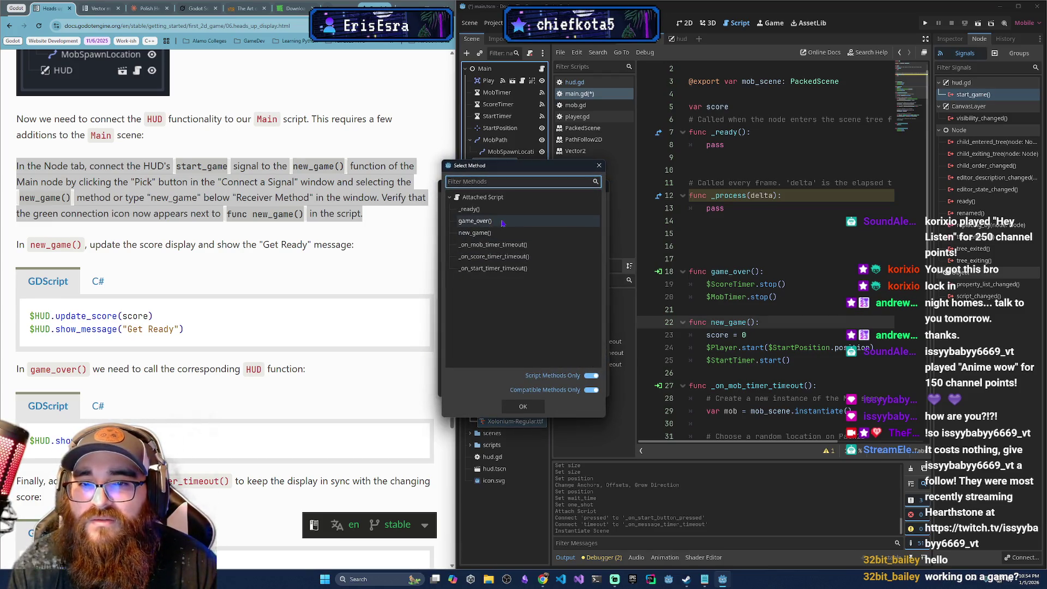
pyautogui.click(474, 233)
pyautogui.click(521, 408)
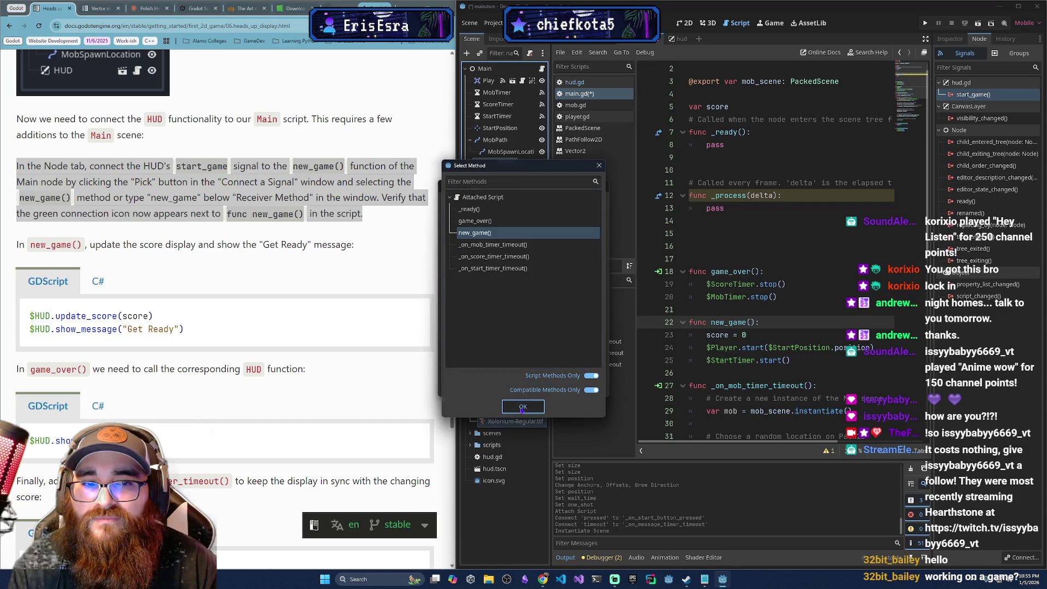
pyautogui.click(488, 391)
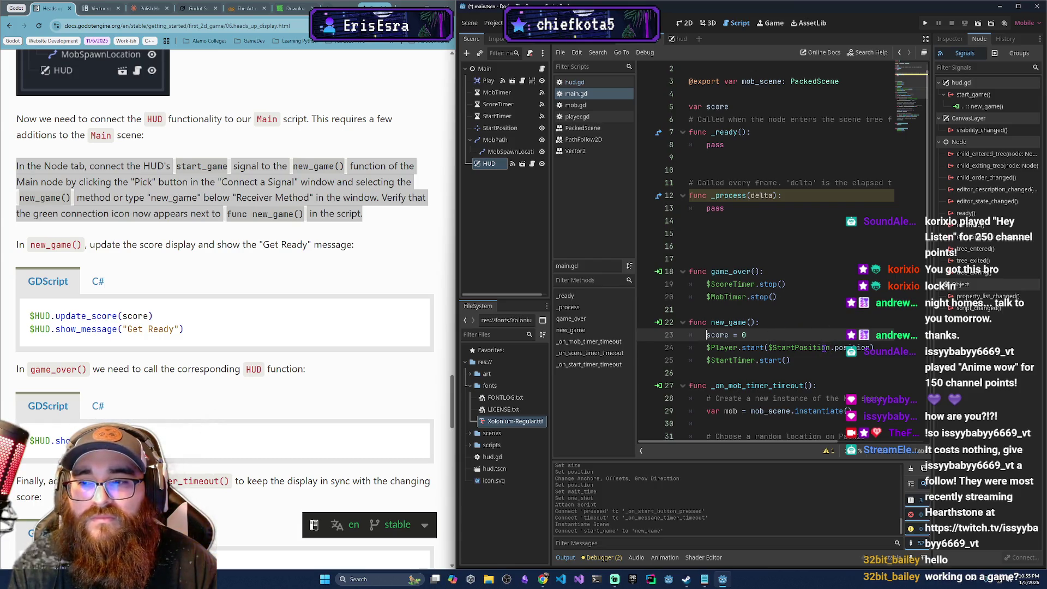
pyautogui.click(874, 359)
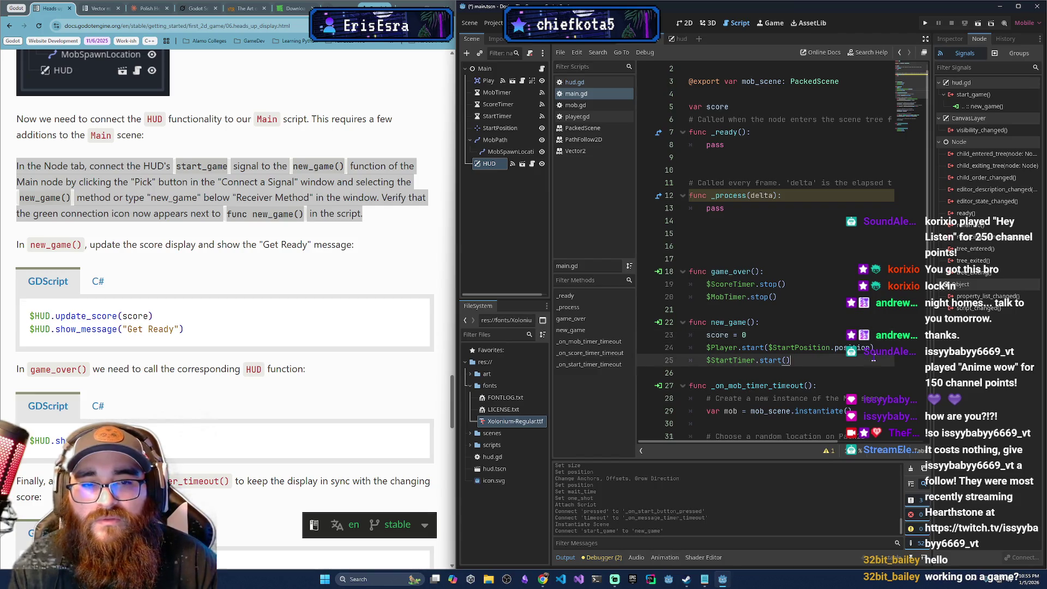
# - Add $HUD.update_score(score) and $HUD.show_message("Get Ready") to new_game()
pyautogui.press('Return')
pyautogui.write('$HUD')
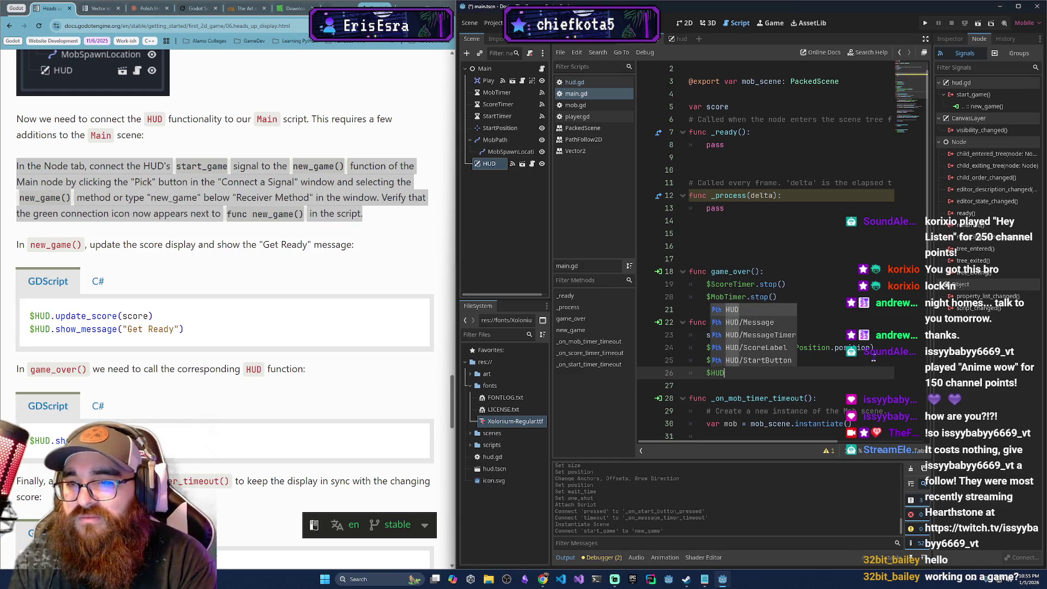
pyautogui.write('.update')
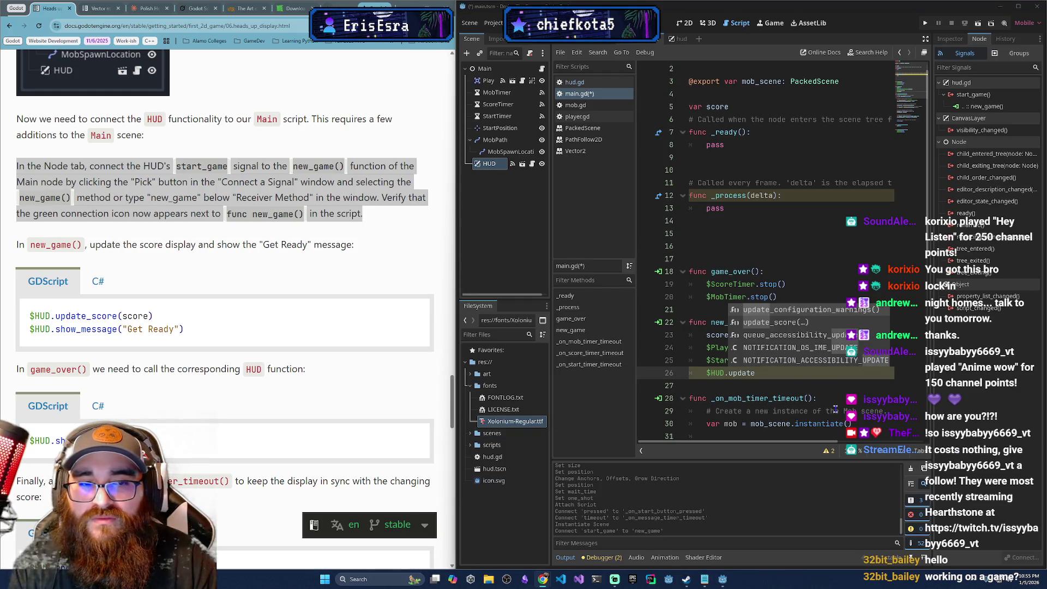
pyautogui.press('Escape')
pyautogui.write('_score(score')
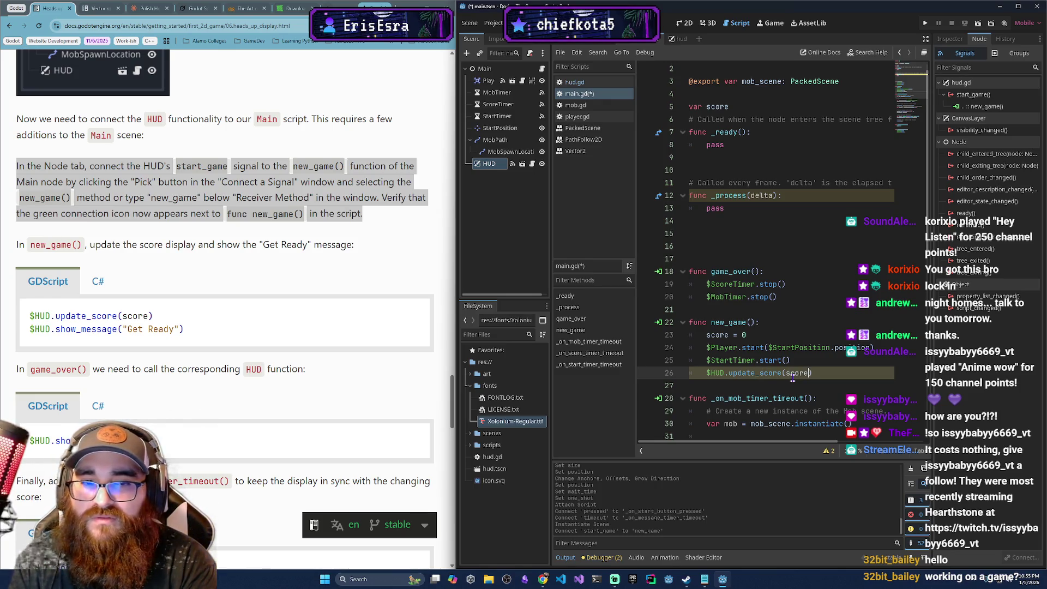
pyautogui.write(')')
pyautogui.press('Return')
pyautogui.write('$hu')
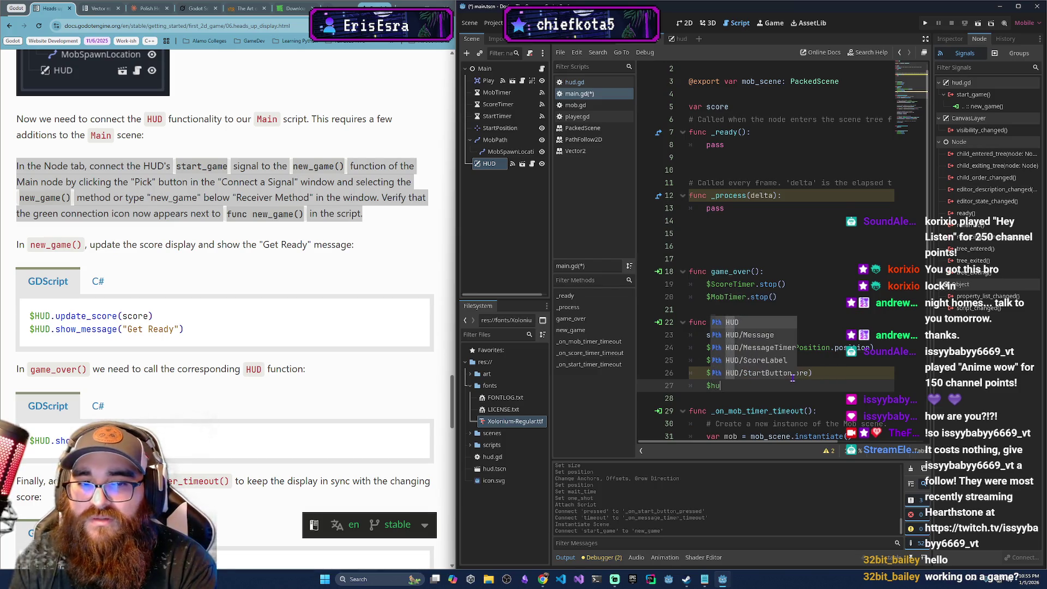
pyautogui.press('Return')
pyautogui.write('.')
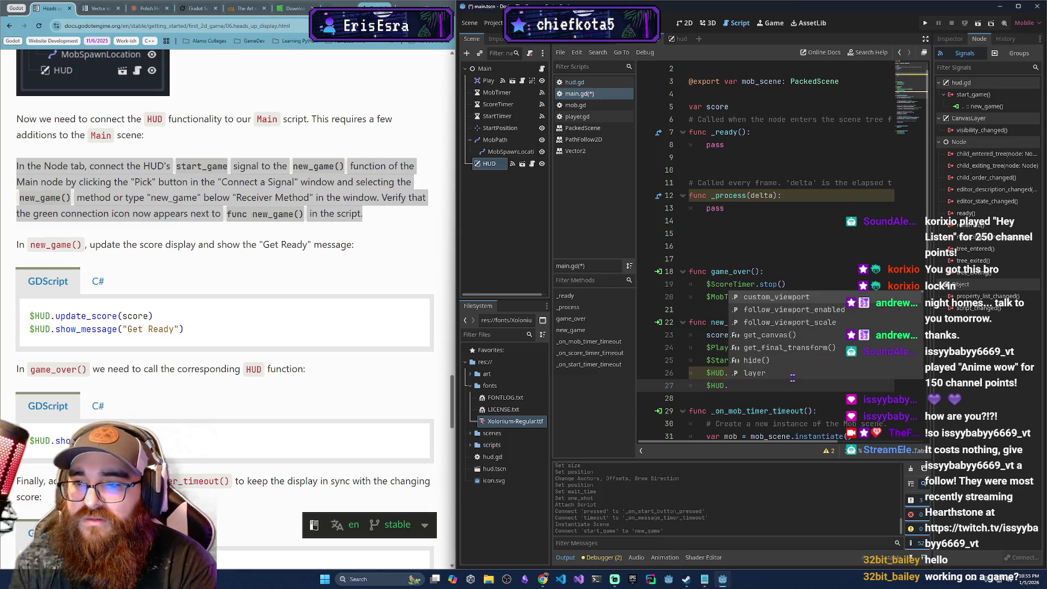
pyautogui.write('show_mes')
pyautogui.press('Return')
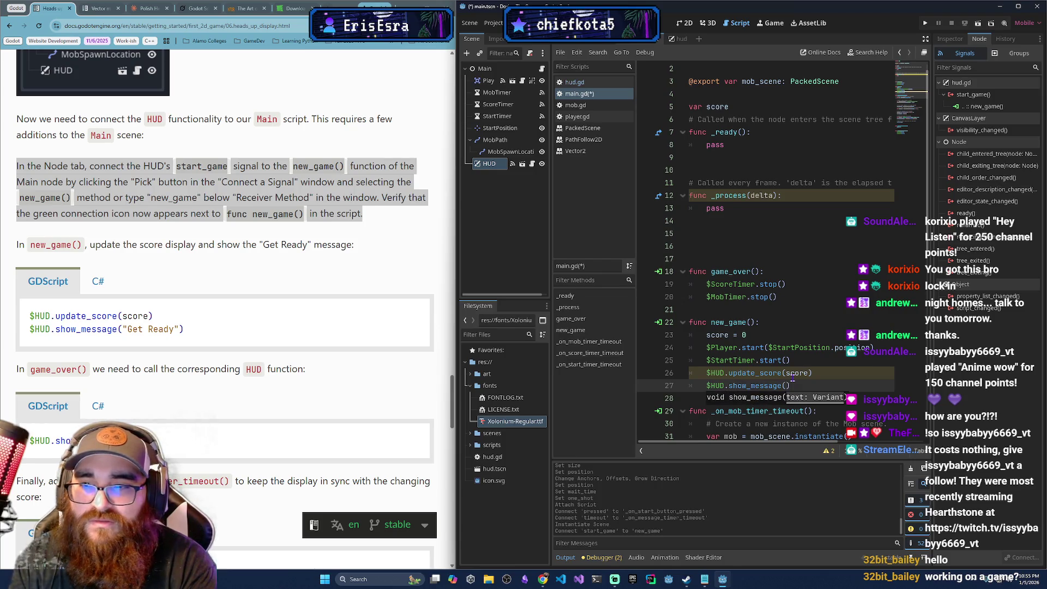
pyautogui.write('"Get Red')
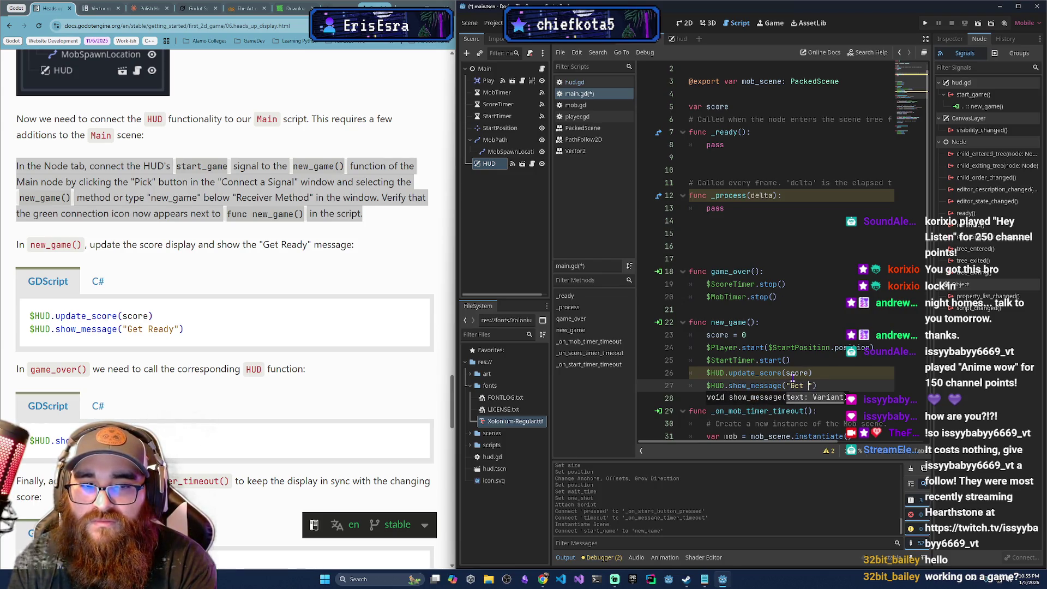
pyautogui.press('BackSpace')
pyautogui.write('ady')
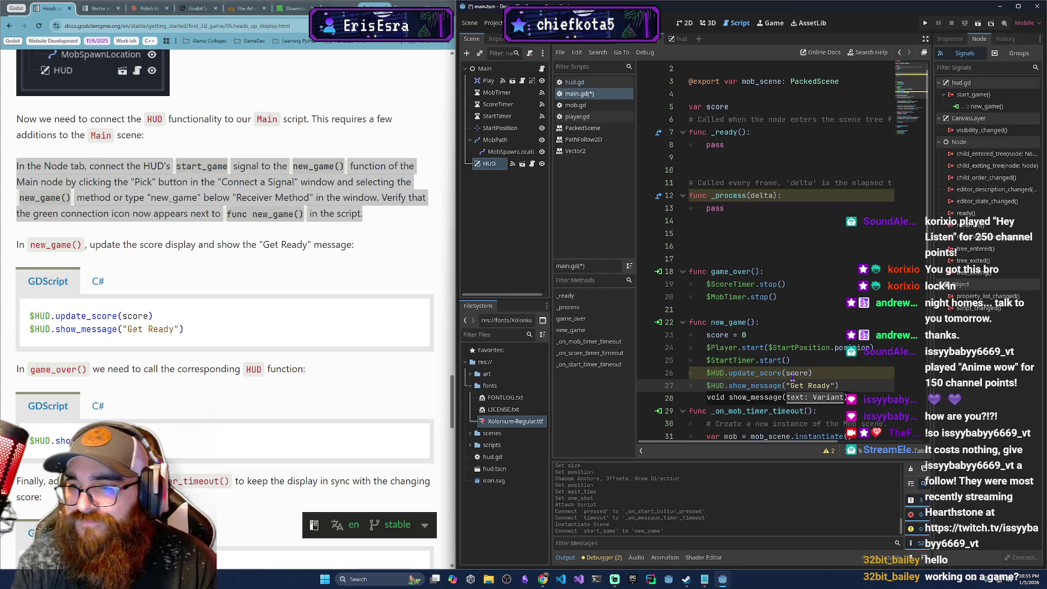
# - Add $HUD.show_game_over() after the MobTimer stop line in game_over()
pyautogui.scroll(-1, 167, 297)
pyautogui.scroll(-2, 167, 297)
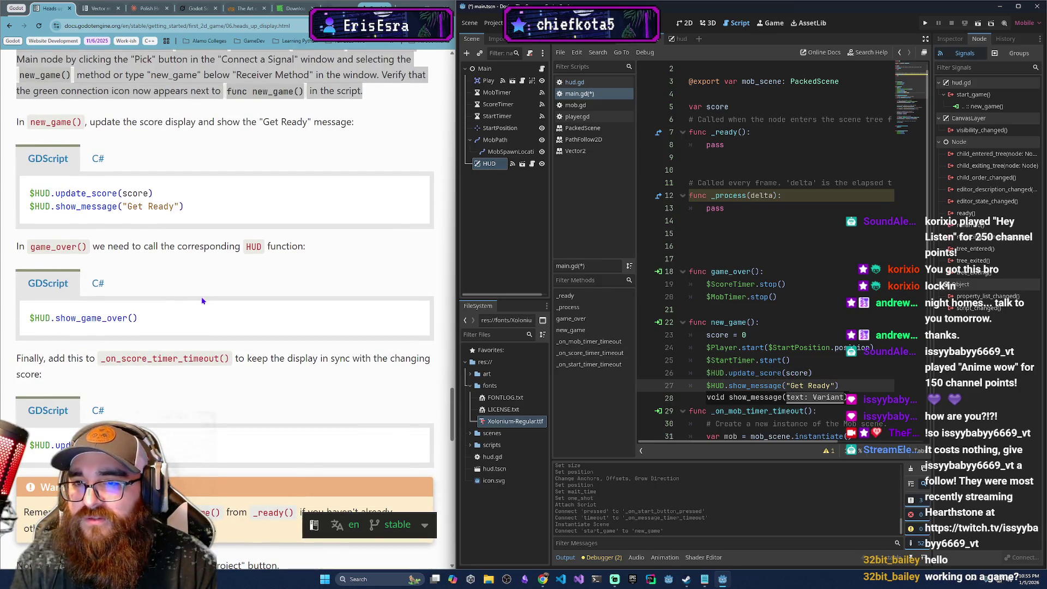
pyautogui.scroll(-2, 829, 349)
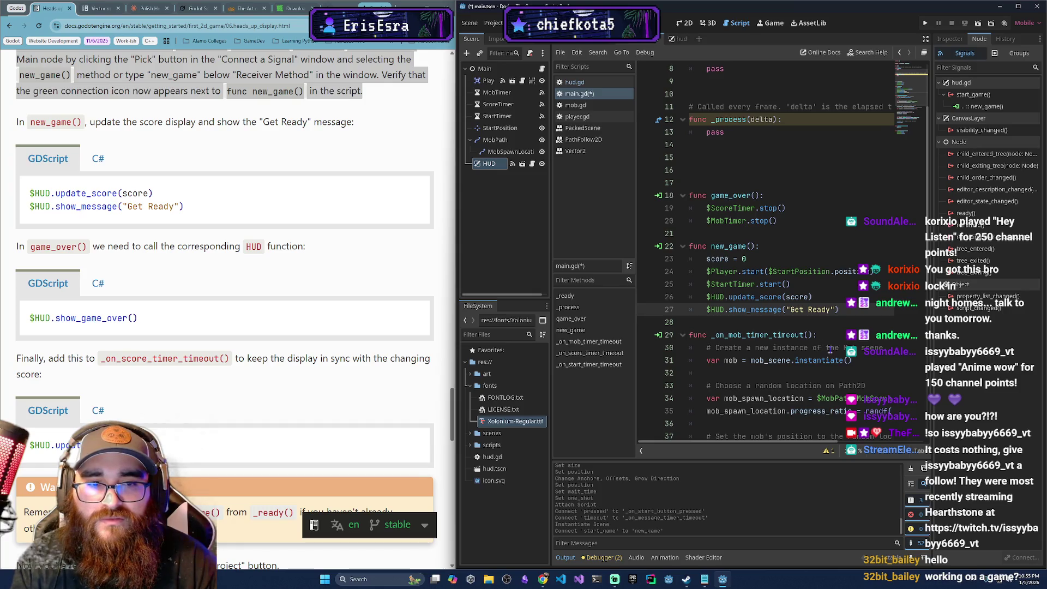
pyautogui.click(825, 226)
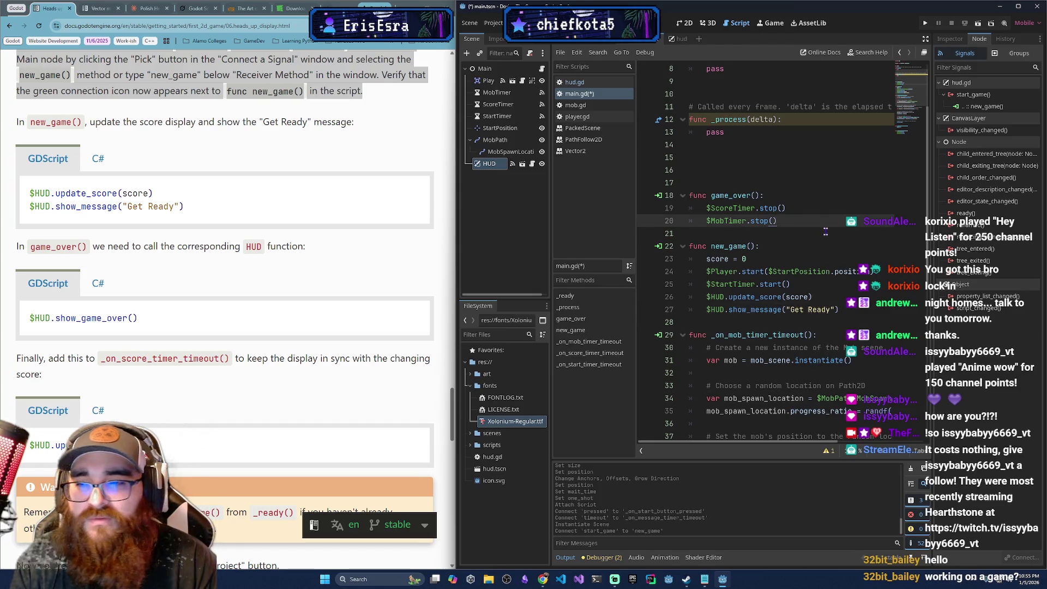
pyautogui.press('Return')
pyautogui.write('$HUD')
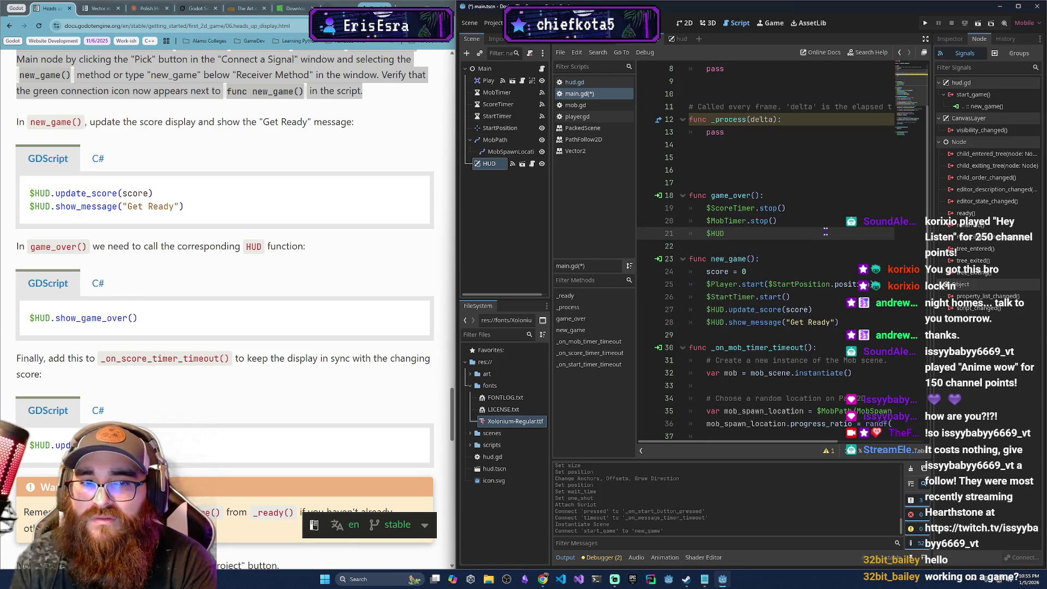
pyautogui.write('.show_game_ov')
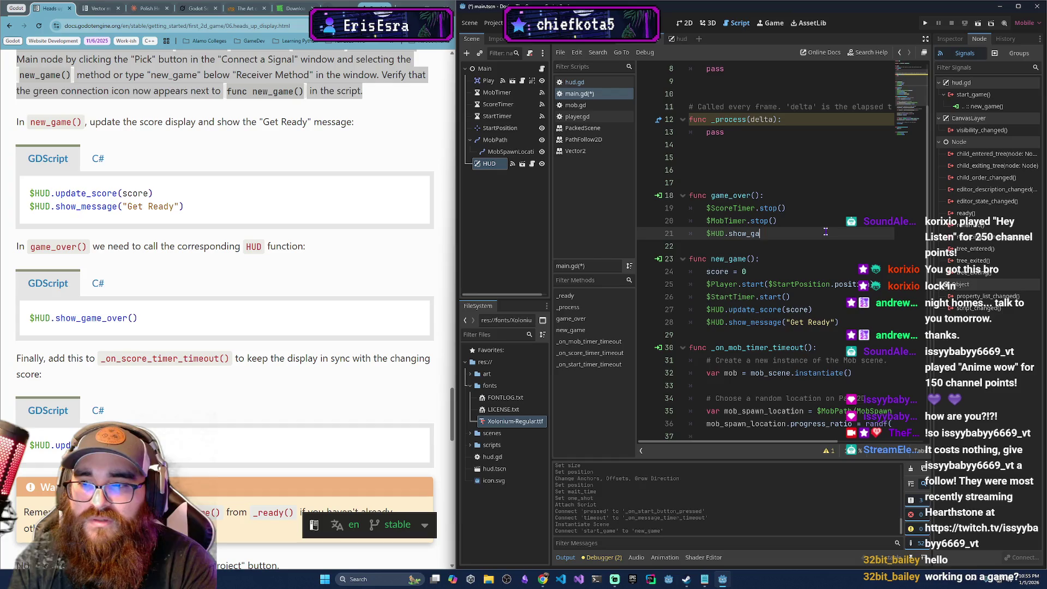
pyautogui.press('Return')
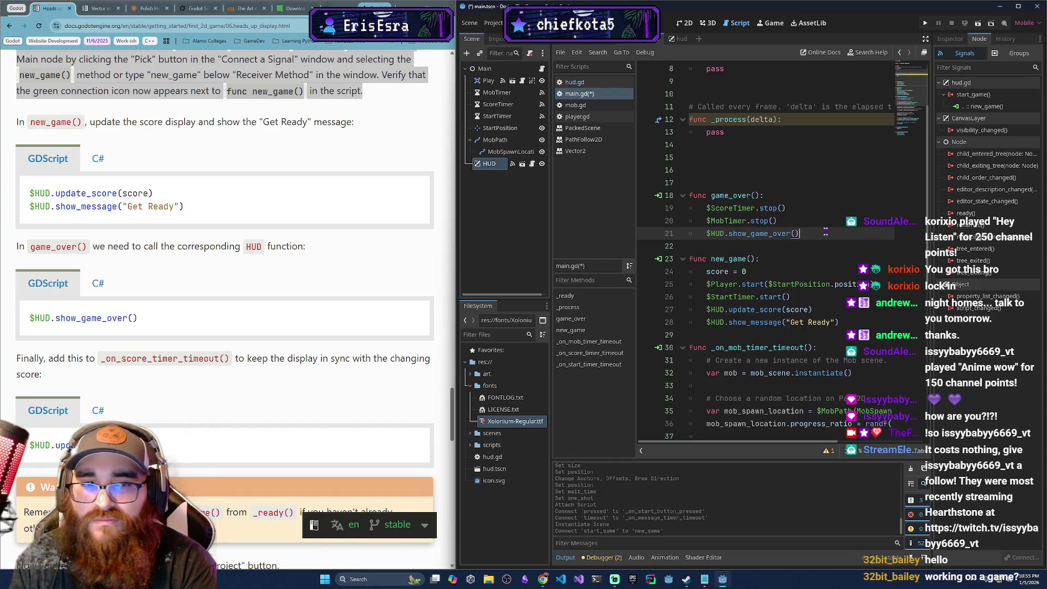
pyautogui.click(708, 335)
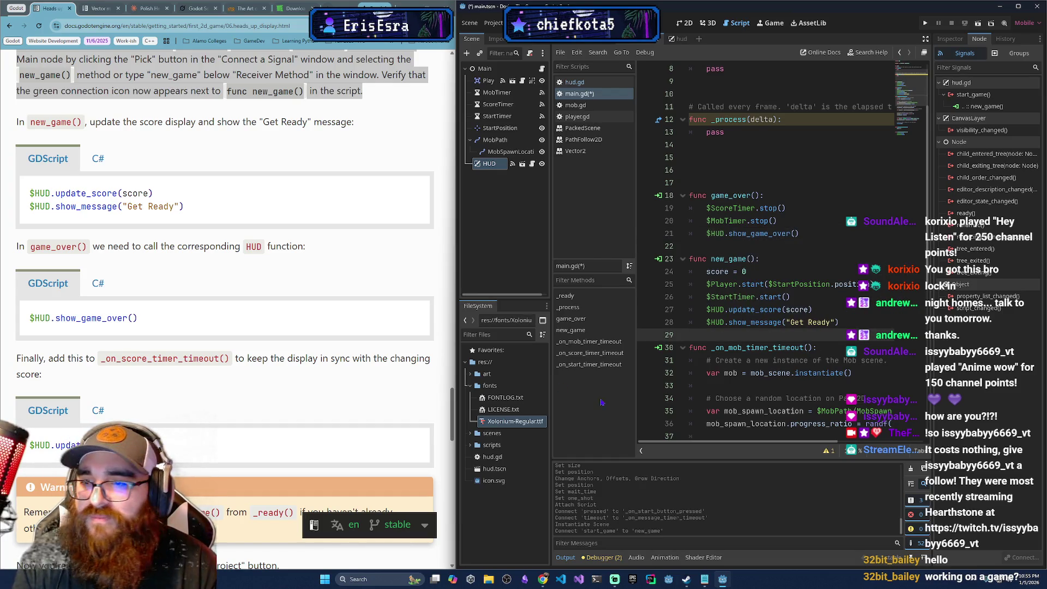
pyautogui.scroll(-2, 314, 389)
# - Add $HUD.update_score(score) after score += 1 in _on_score_timer_timeout()
pyautogui.scroll(-1, 314, 389)
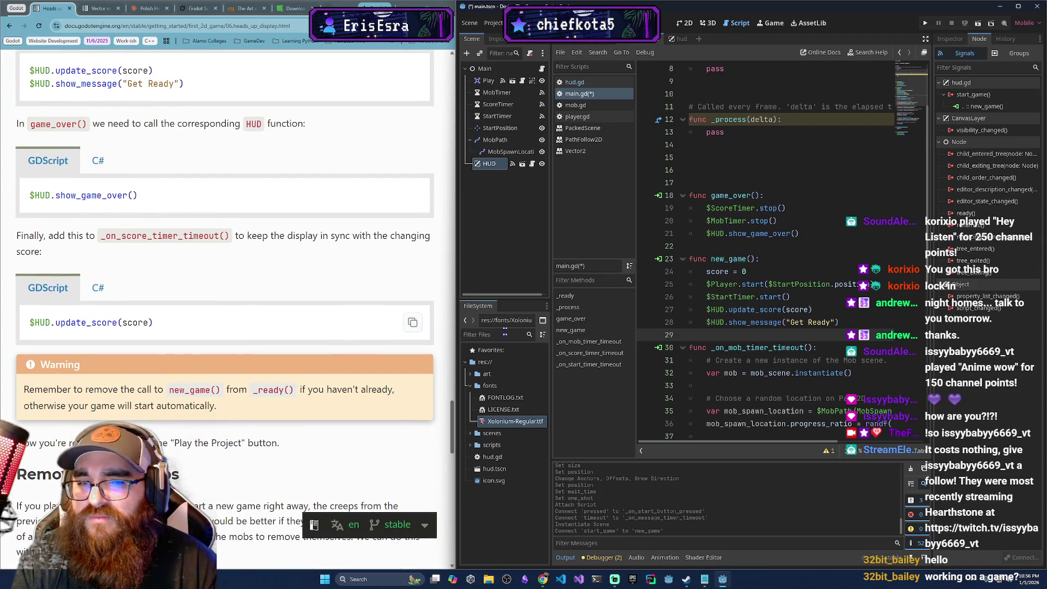
pyautogui.scroll(-3, 800, 311)
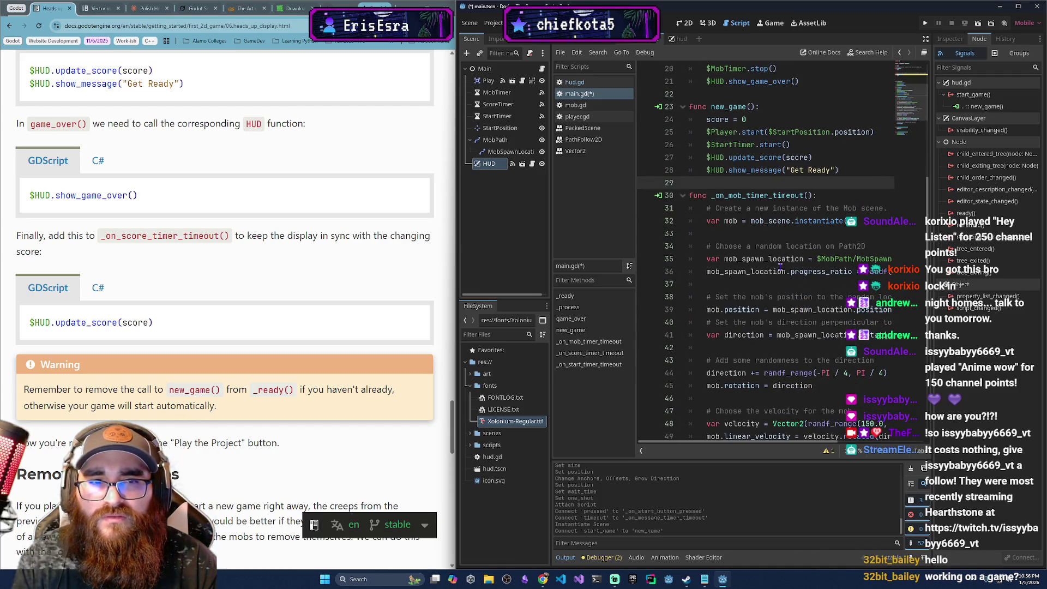
pyautogui.scroll(-4, 785, 272)
pyautogui.scroll(-2, 767, 349)
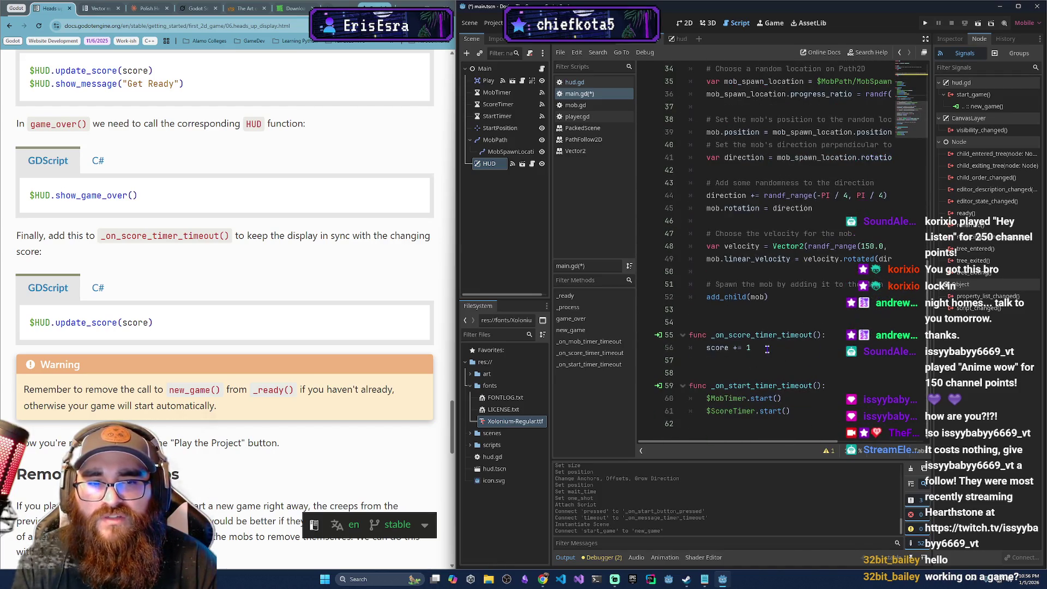
pyautogui.click(766, 350)
pyautogui.press('Return')
pyautogui.write('#')
pyautogui.press('BackSpace')
pyautogui.write('$')
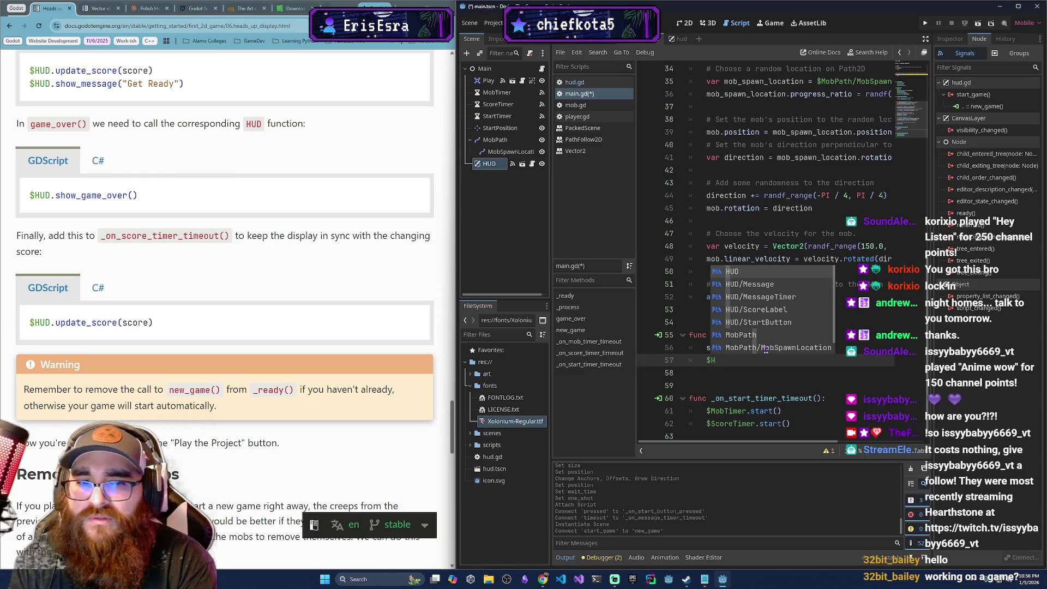
pyautogui.write('HUD.update_sco')
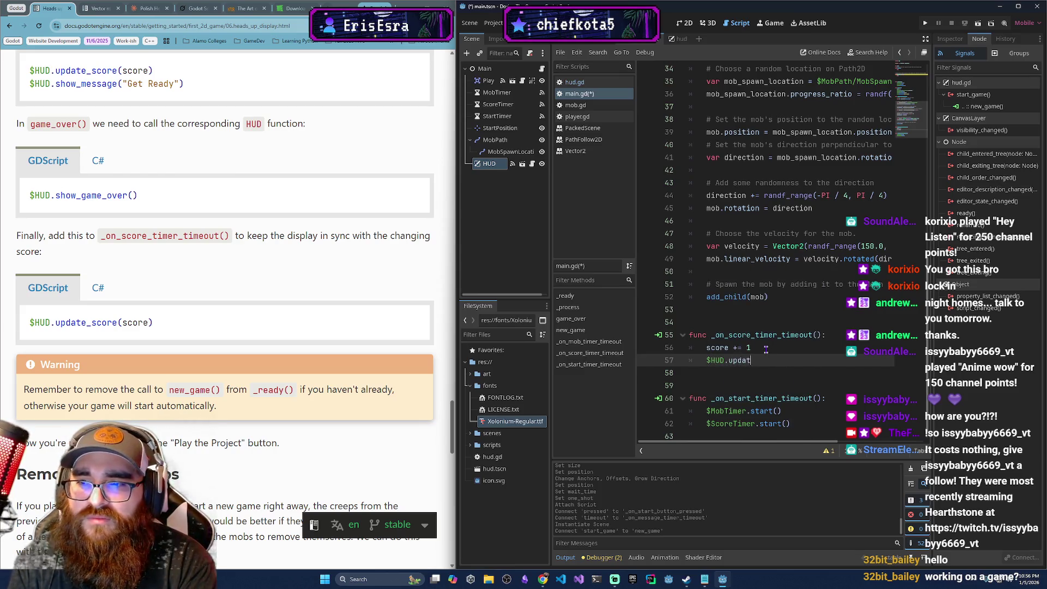
pyautogui.write('re')
pyautogui.press('Return')
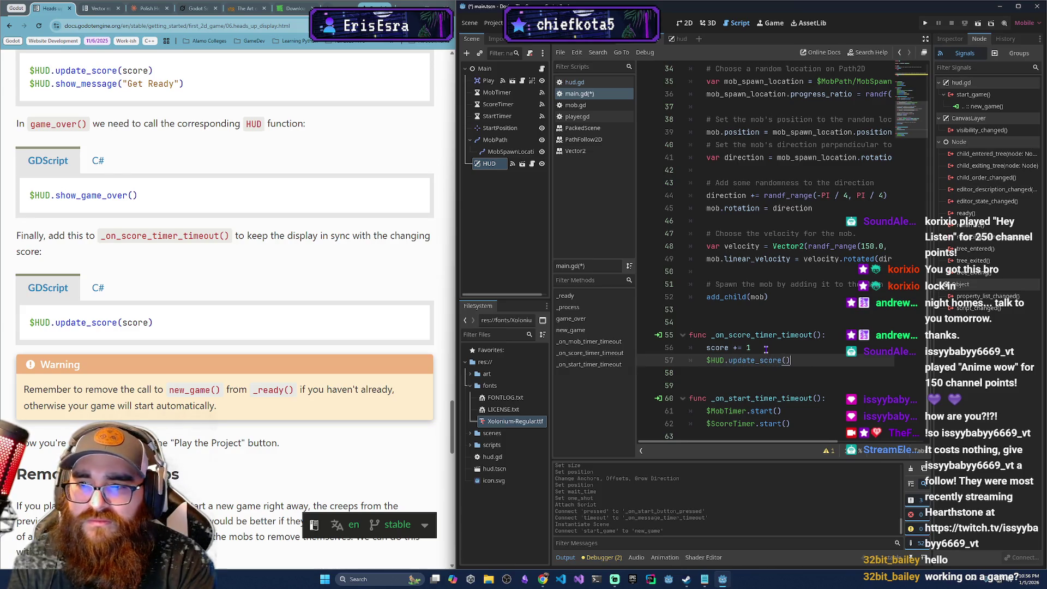
pyautogui.write('score')
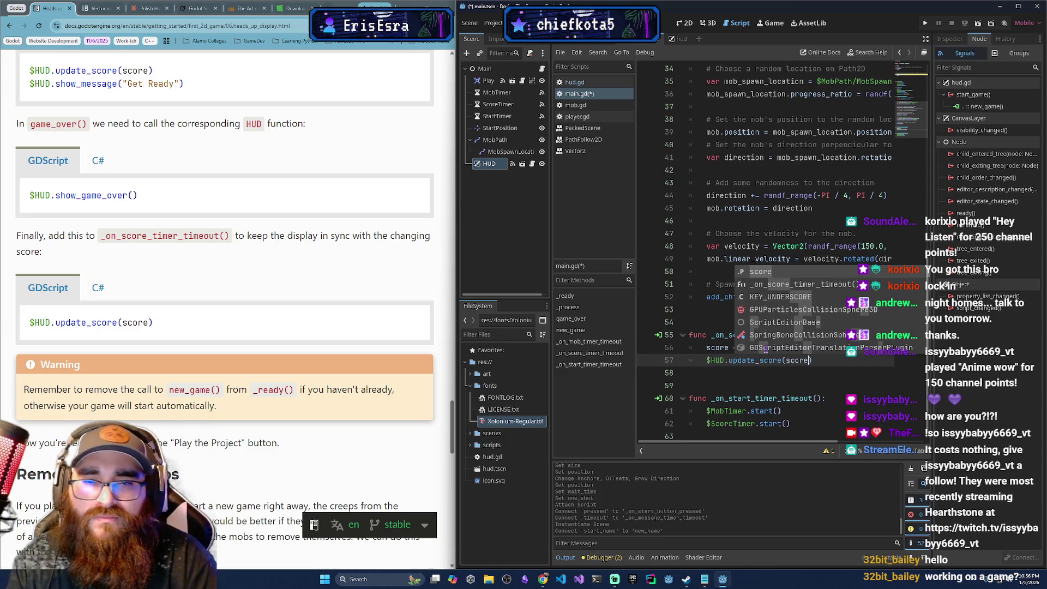
pyautogui.scroll(-2, 108, 250)
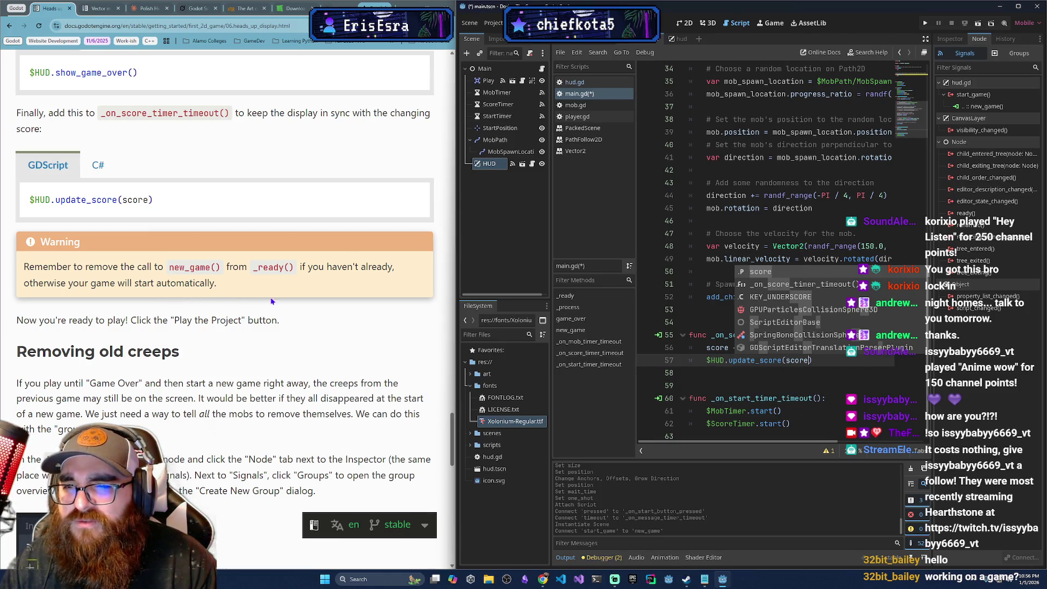
pyautogui.scroll(-1, 273, 298)
pyautogui.scroll(-3, 261, 335)
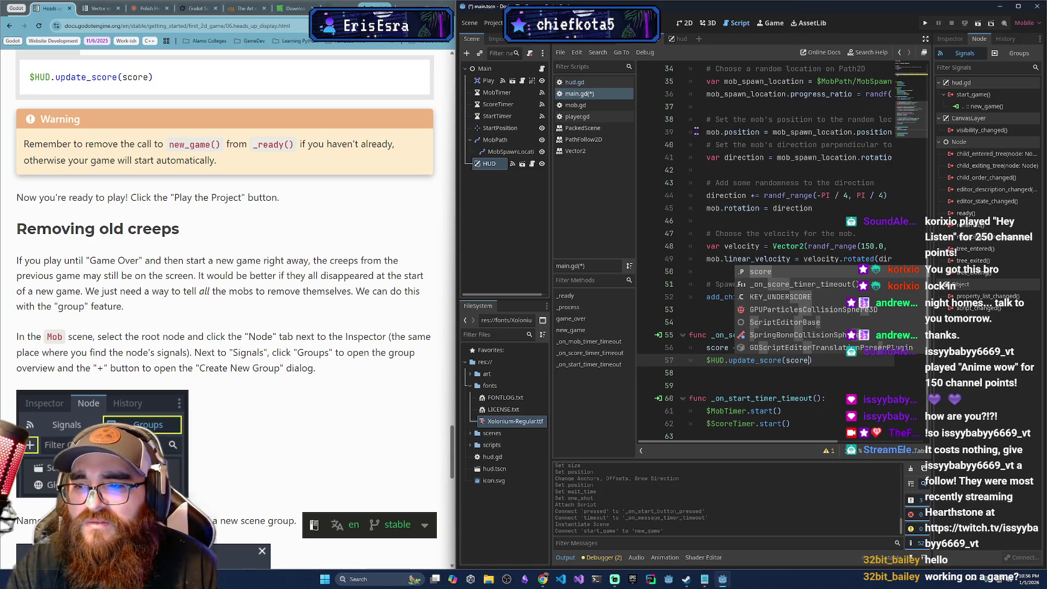
pyautogui.click(597, 39)
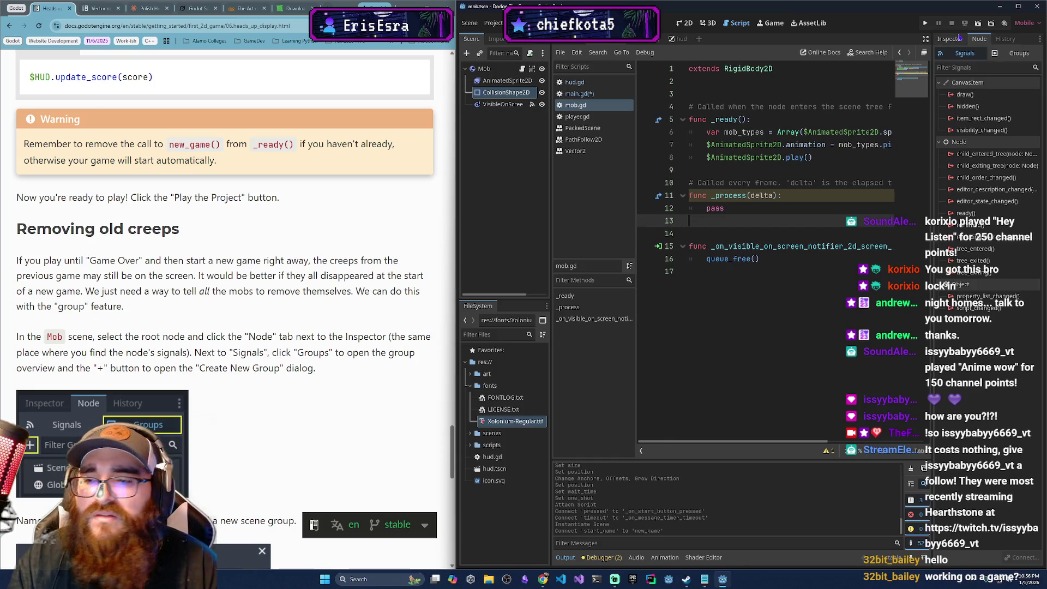
# - Add the Mob node to a new group named mobs
pyautogui.click(1015, 53)
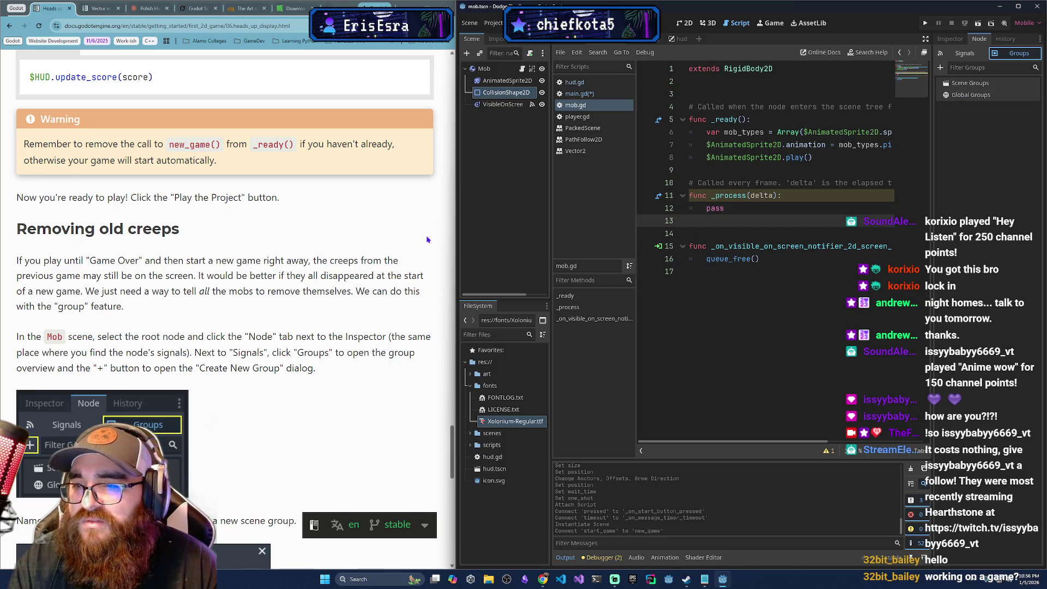
pyautogui.click(940, 67)
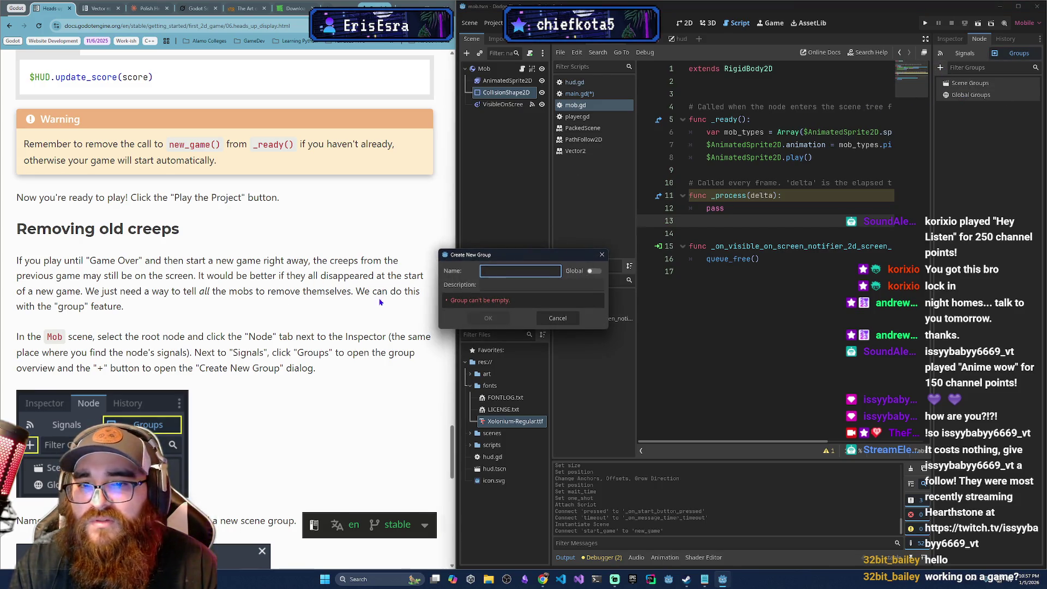
pyautogui.scroll(-2, 400, 294)
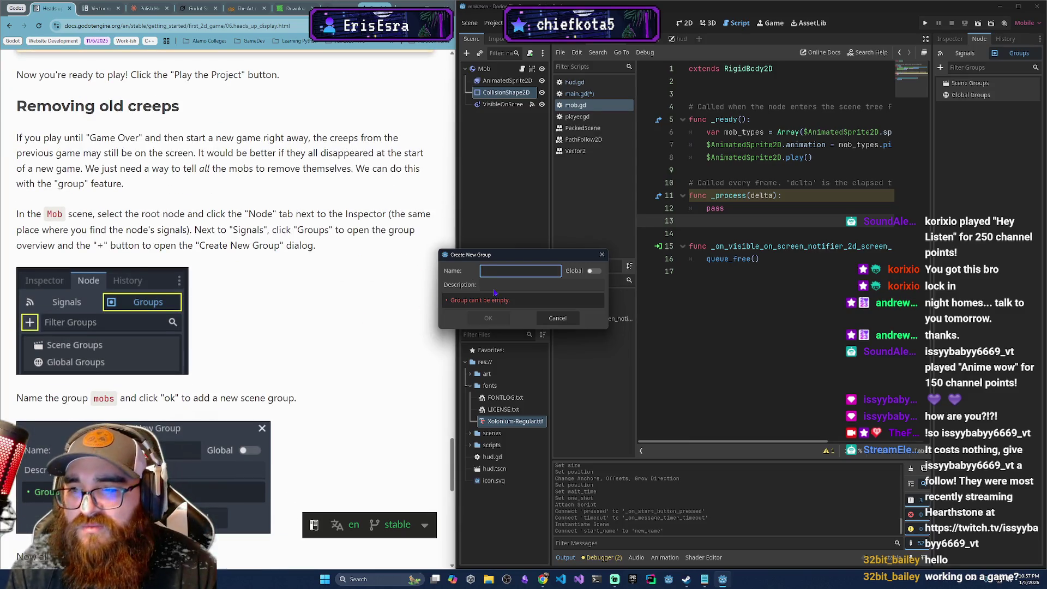
pyautogui.write('mobs')
pyautogui.press('Return')
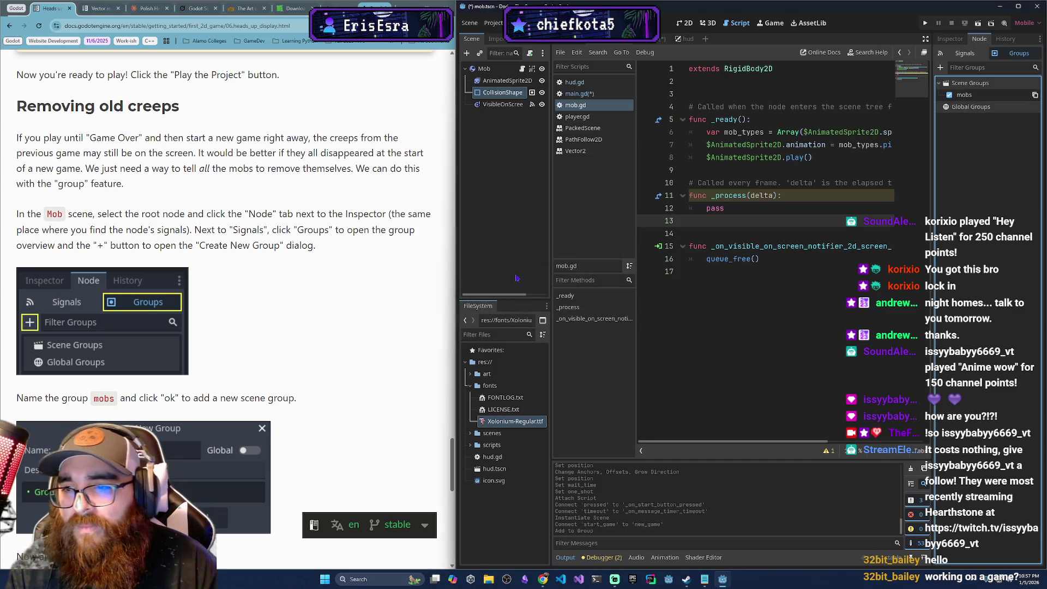
# - Look over the end of mob.gd, then return to the Main scene's main.gd
pyautogui.scroll(-2, 187, 423)
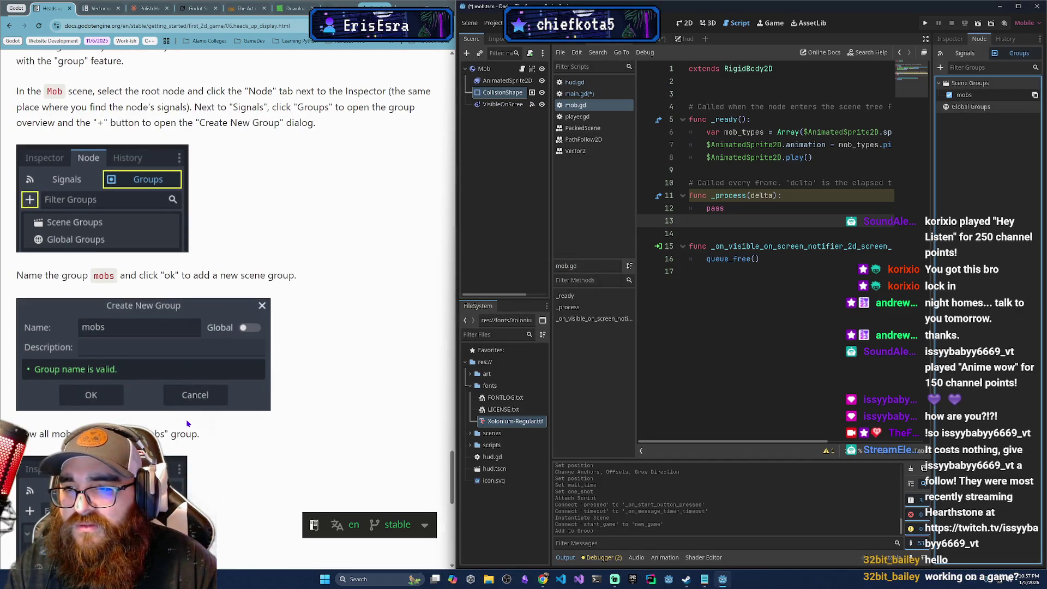
pyautogui.scroll(-2, 194, 424)
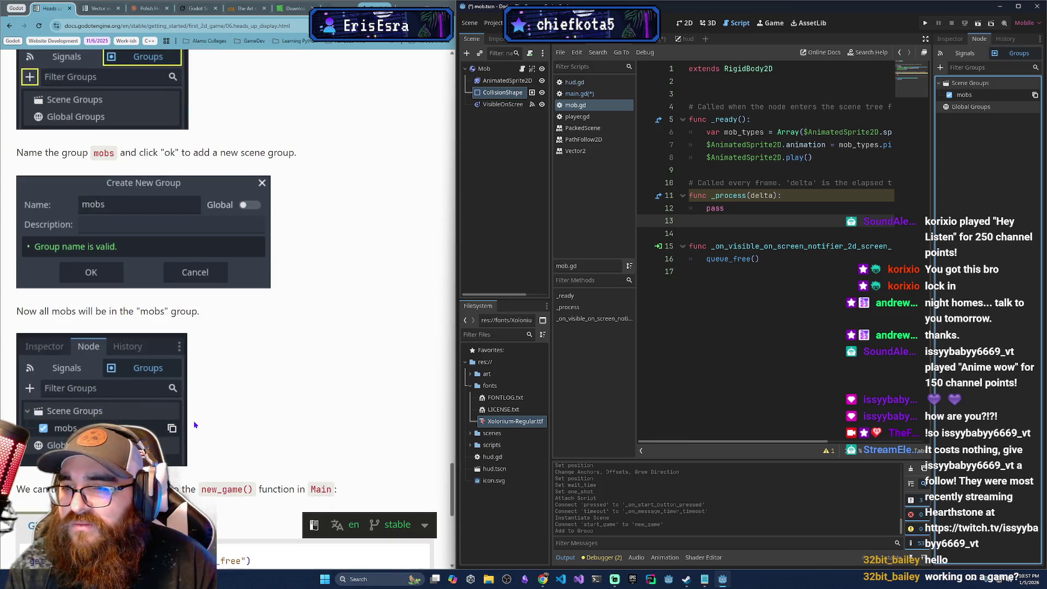
pyautogui.scroll(-3, 194, 424)
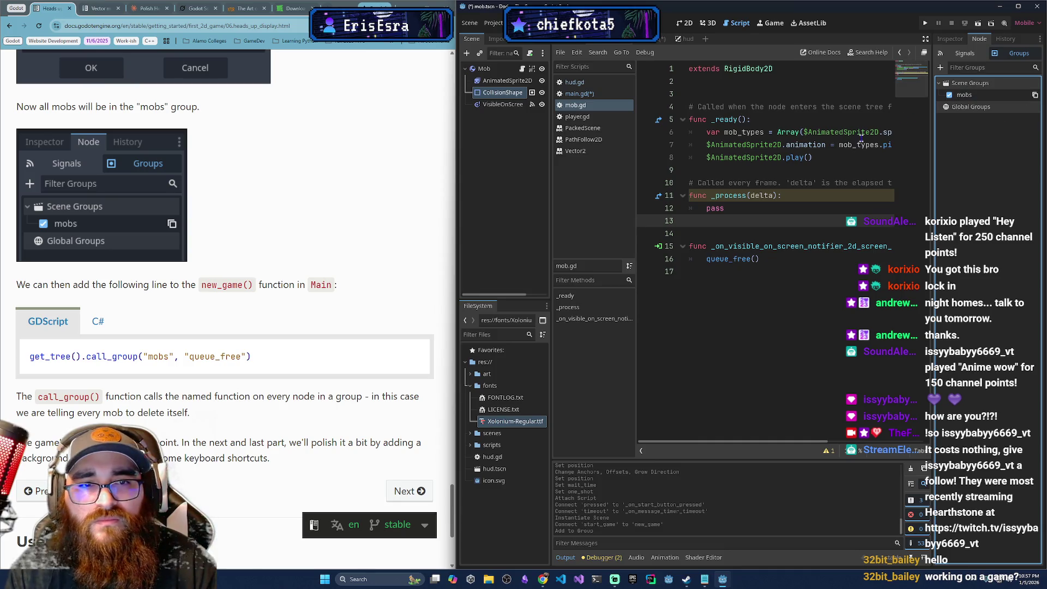
pyautogui.click(760, 281)
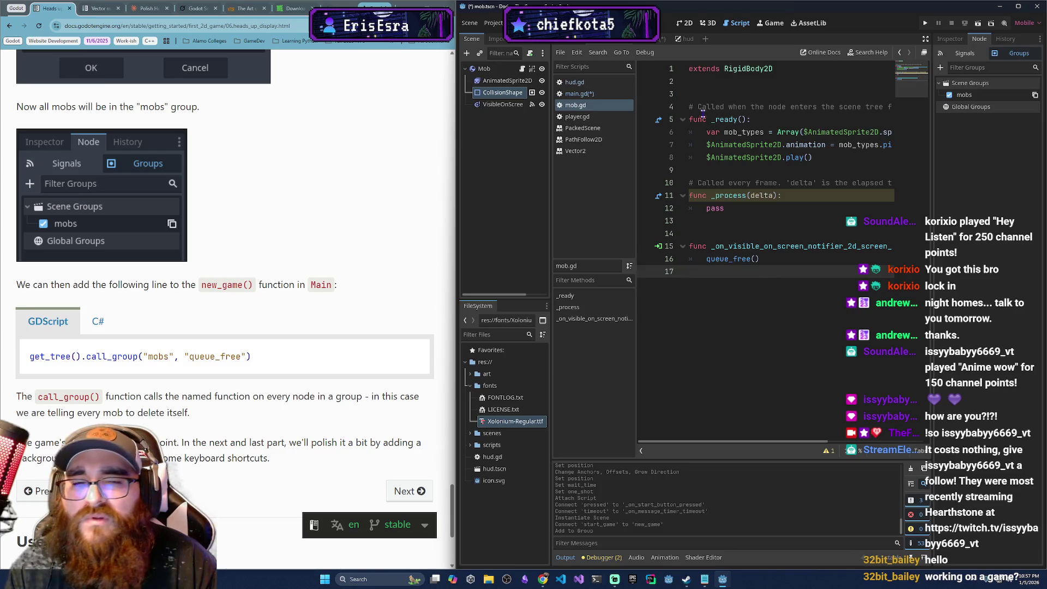
pyautogui.click(656, 41)
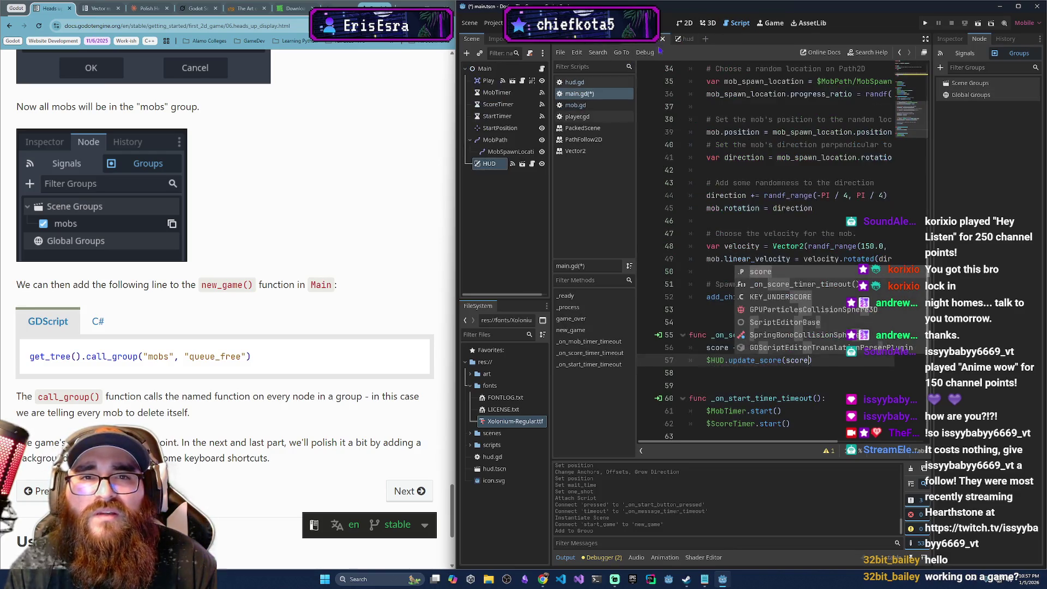
# - Add get_tree().call_group("mobs", "queue_free") as the last line of new_game()
pyautogui.click(710, 207)
pyautogui.scroll(6, 777, 349)
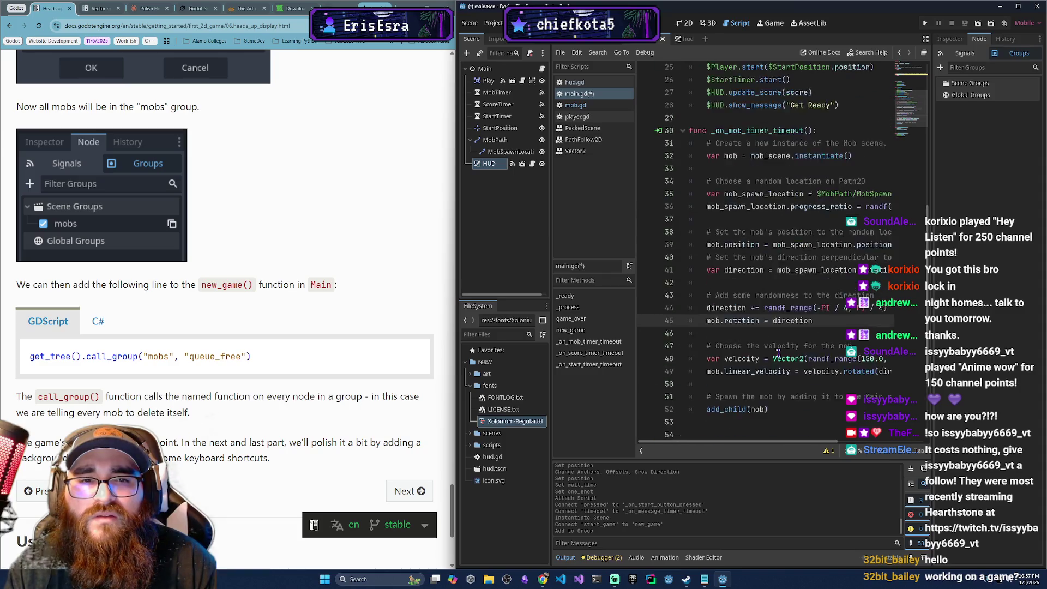
pyautogui.click(859, 221)
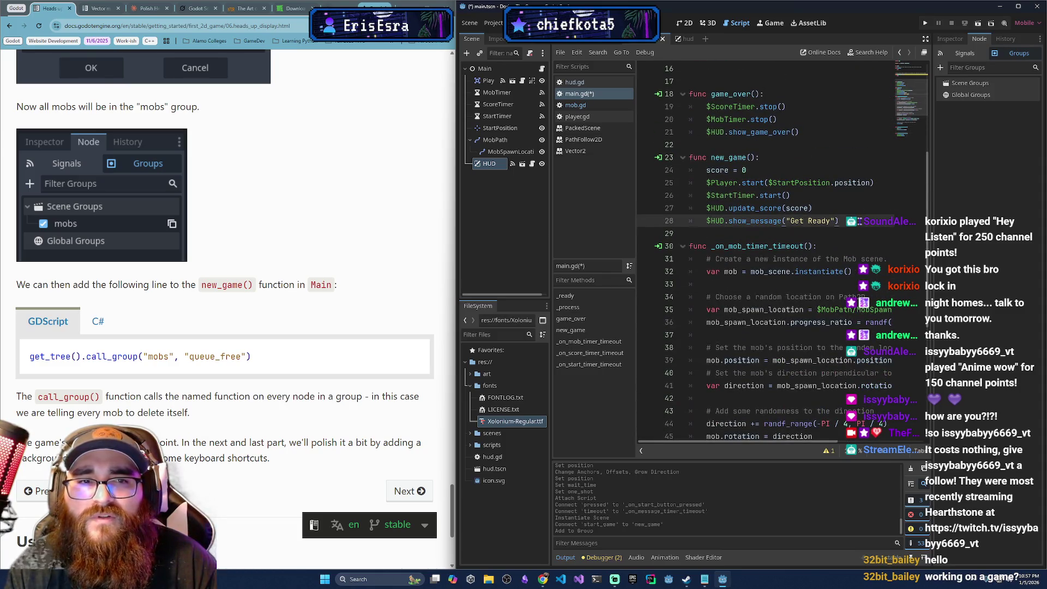
pyautogui.press('Return')
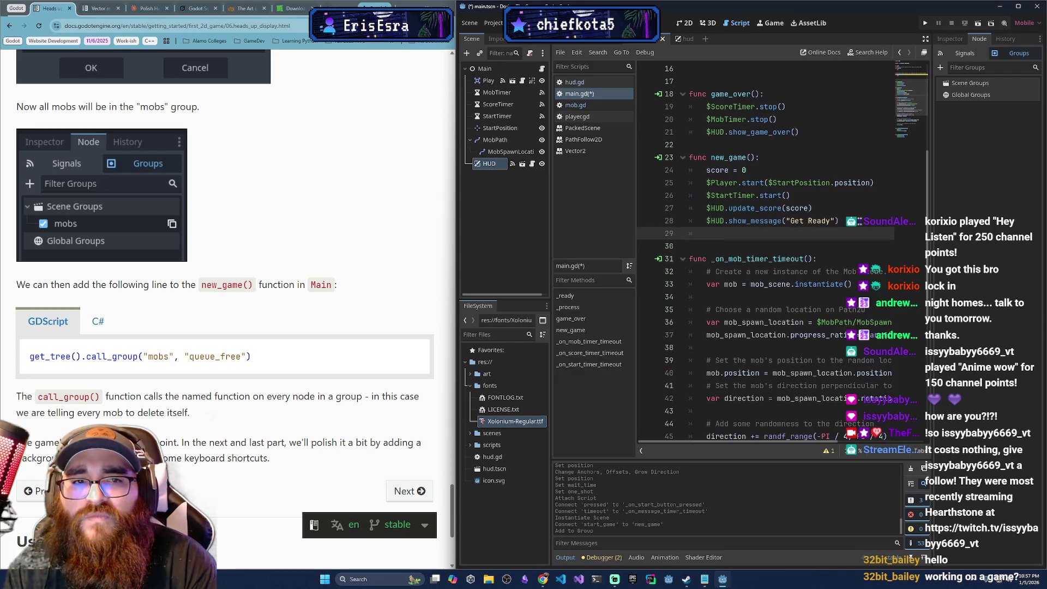
pyautogui.write('get_tree(')
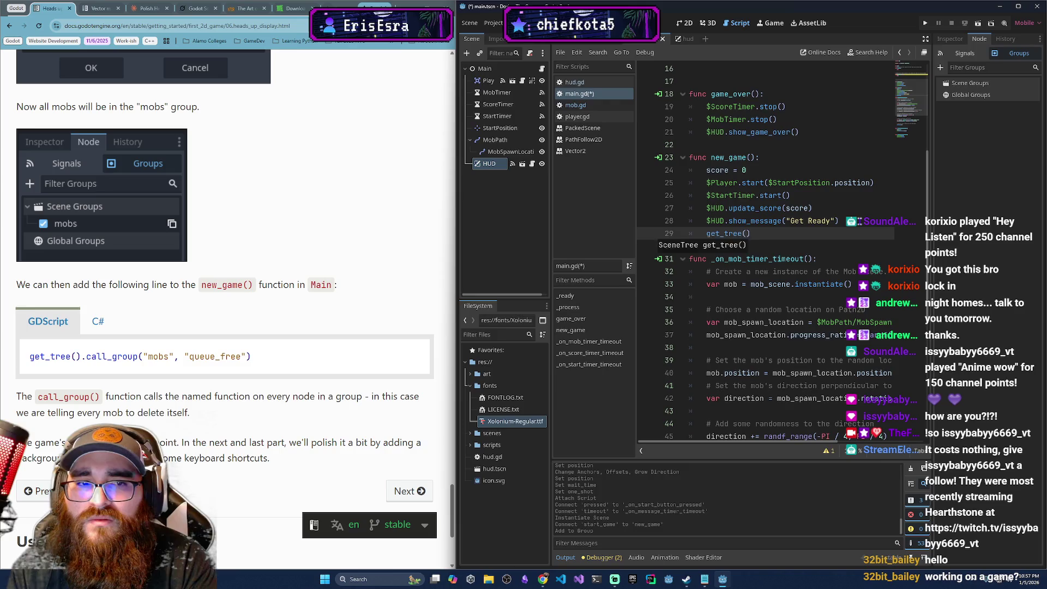
pyautogui.write(').call_group(')
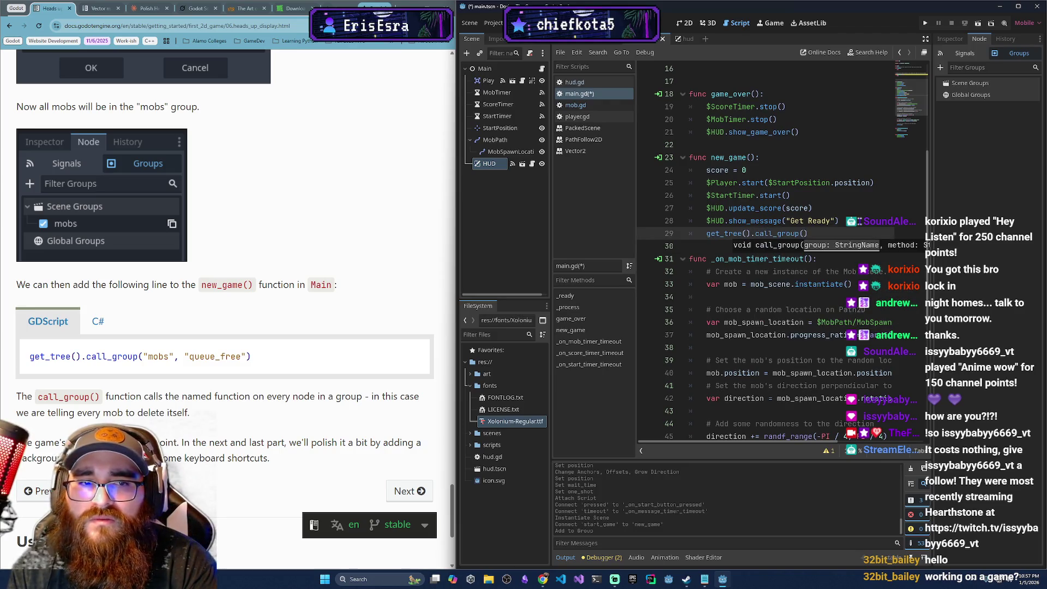
pyautogui.write('"mobs,')
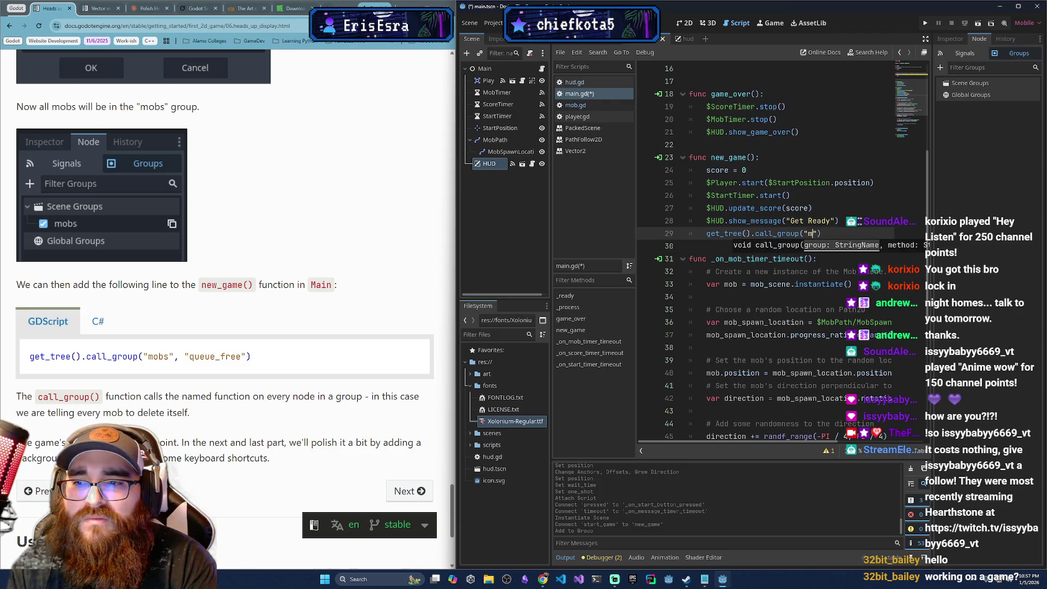
pyautogui.press('BackSpace')
pyautogui.press('BackSpace')
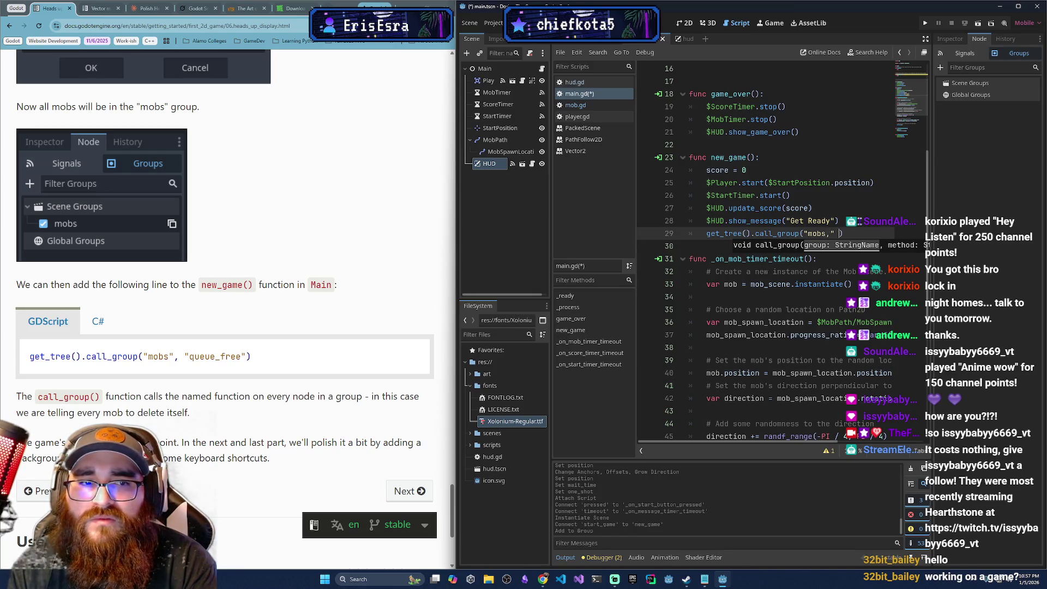
pyautogui.write(', "qu')
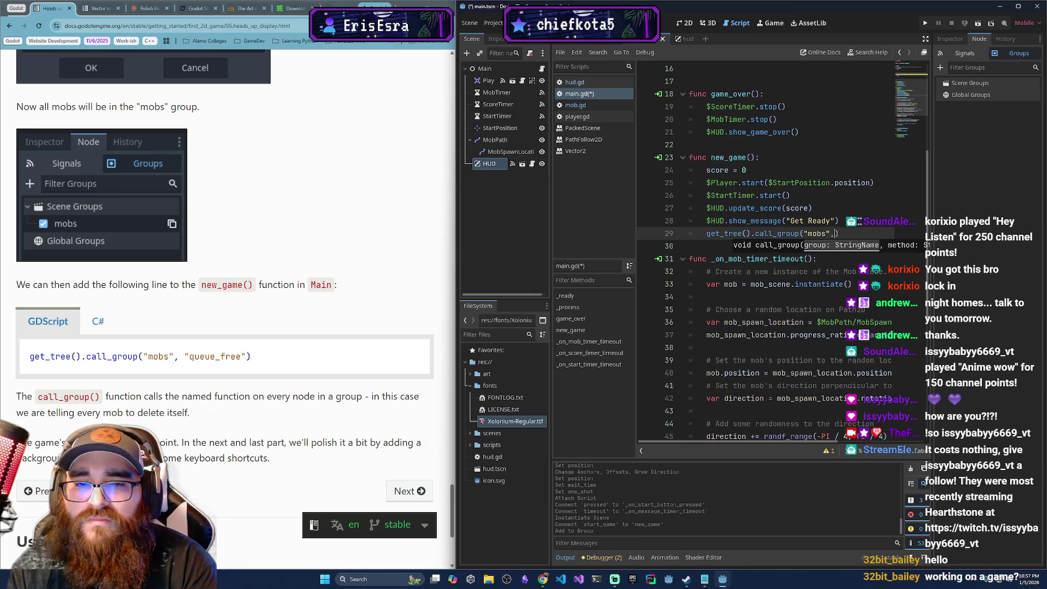
pyautogui.write('eue')
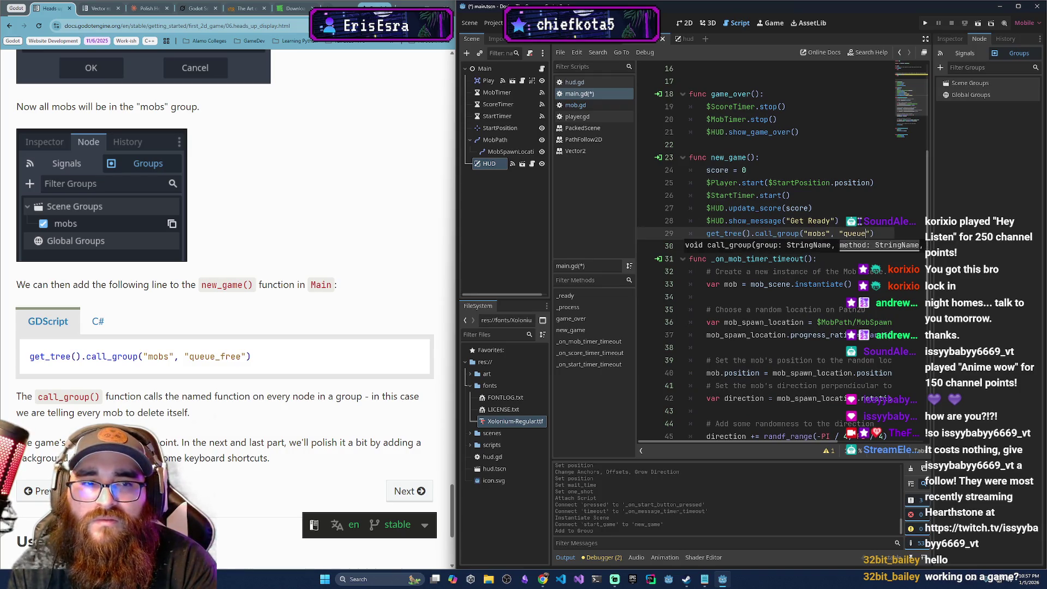
pyautogui.write('_free')
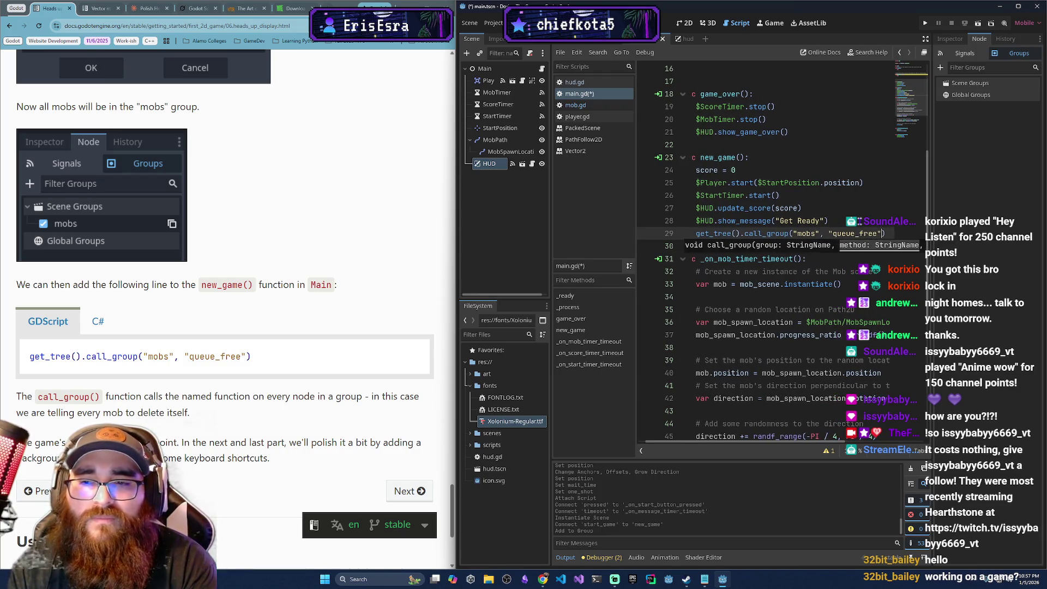
pyautogui.click(859, 284)
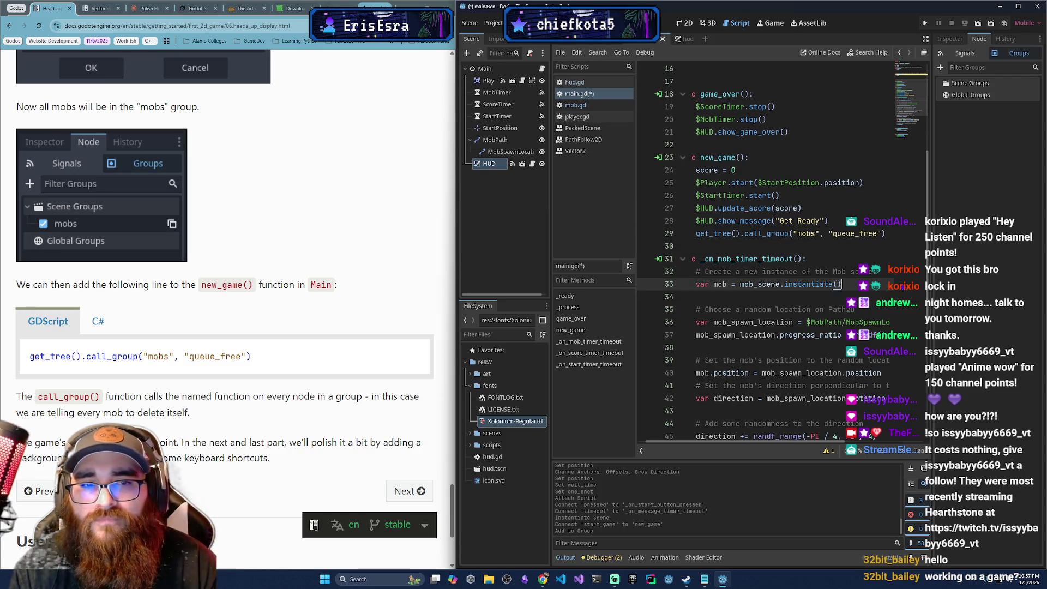
# - Save the project and launch Dodge the Creeps to test it
pyautogui.scroll(-2, 321, 390)
pyautogui.scroll(2, 321, 390)
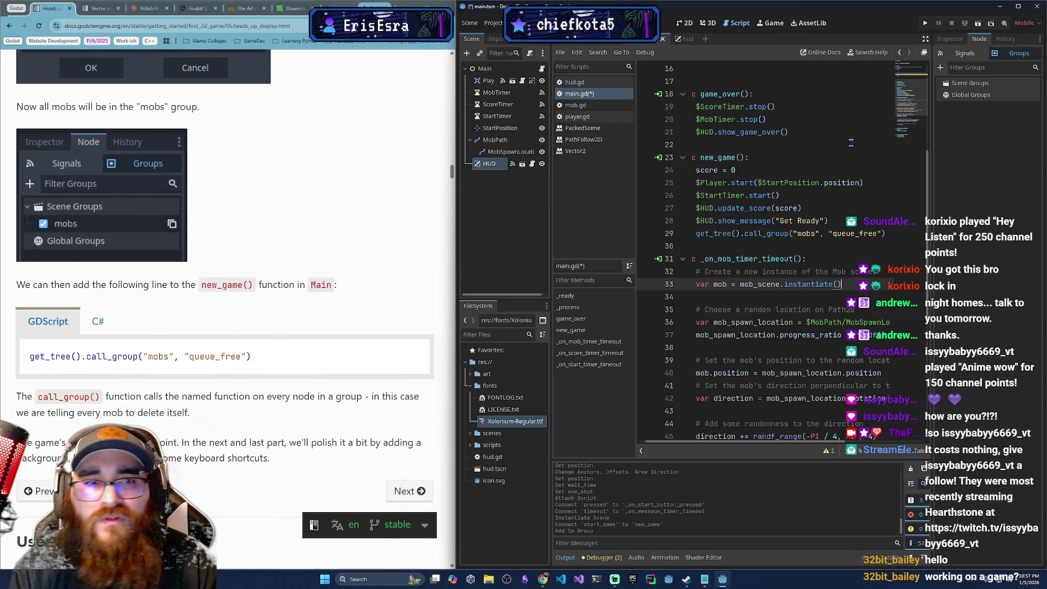
pyautogui.scroll(3, 847, 211)
pyautogui.scroll(2, 850, 207)
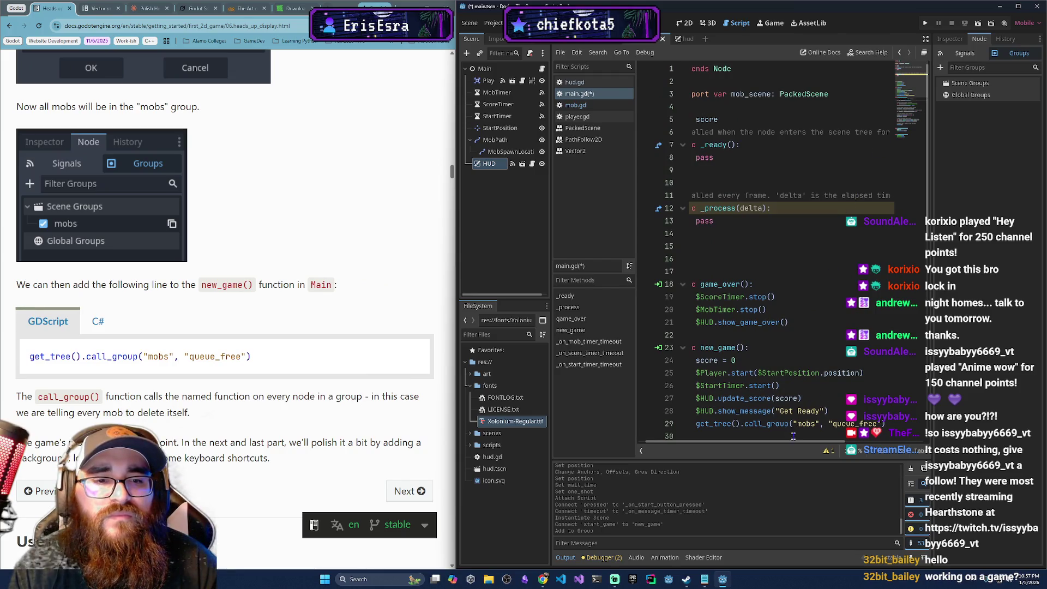
pyautogui.hscroll(-2, 793, 435)
pyautogui.click(925, 22)
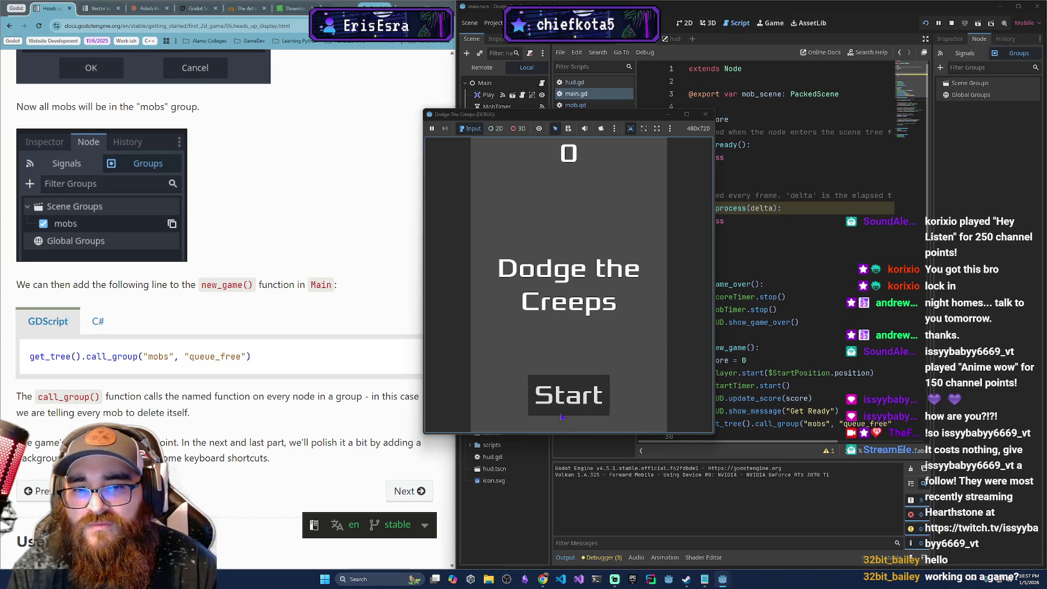
# - Play a round with the arrow keys until game over, restart, then close the game window
pyautogui.click(573, 402)
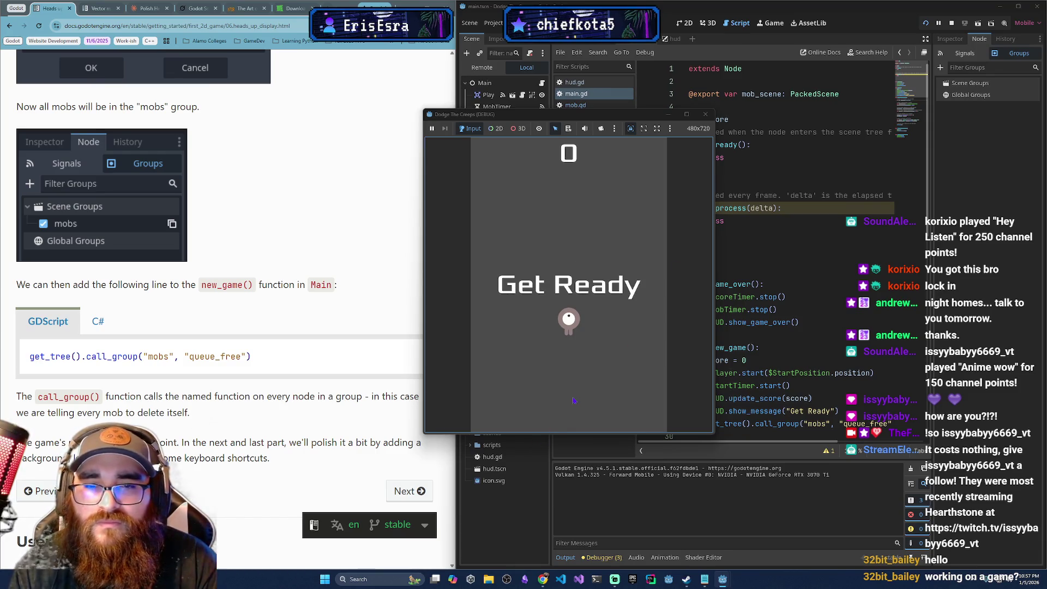
pyautogui.press('Up')
pyautogui.press('Down')
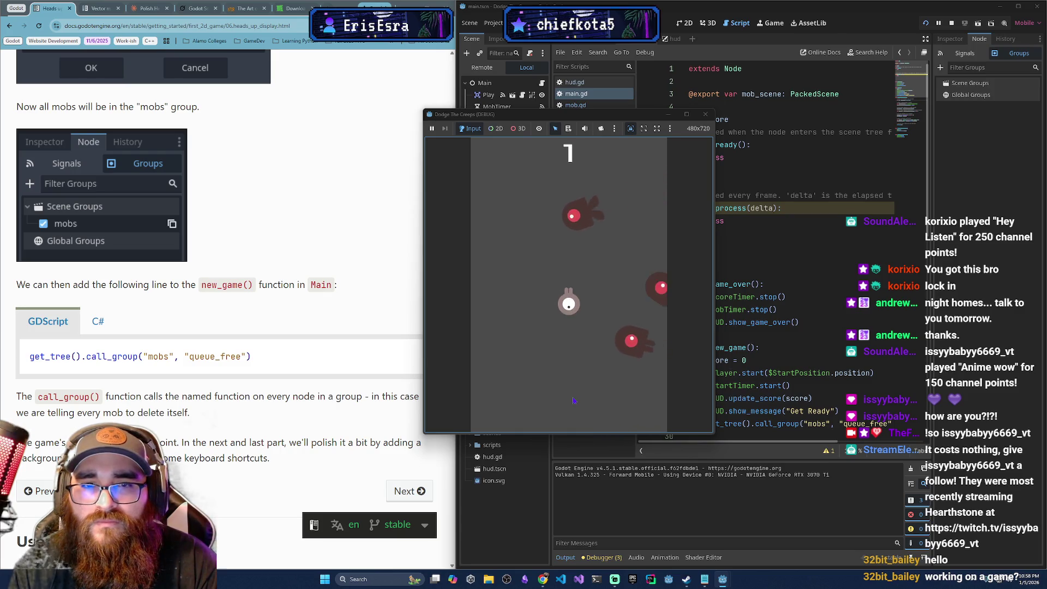
pyautogui.press('Up')
pyautogui.press('Right')
pyautogui.press('Down')
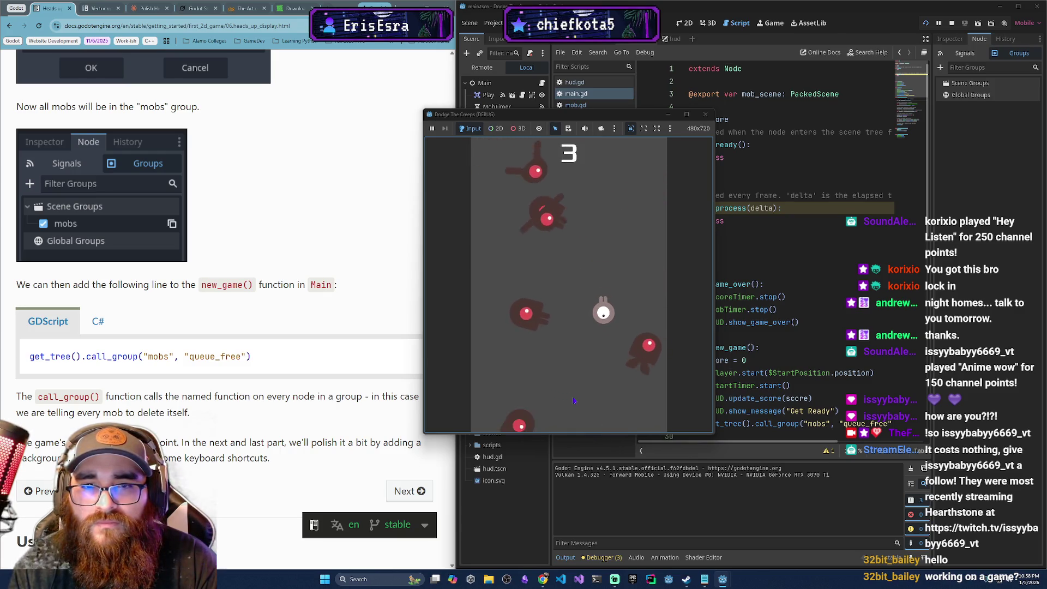
pyautogui.press('Left')
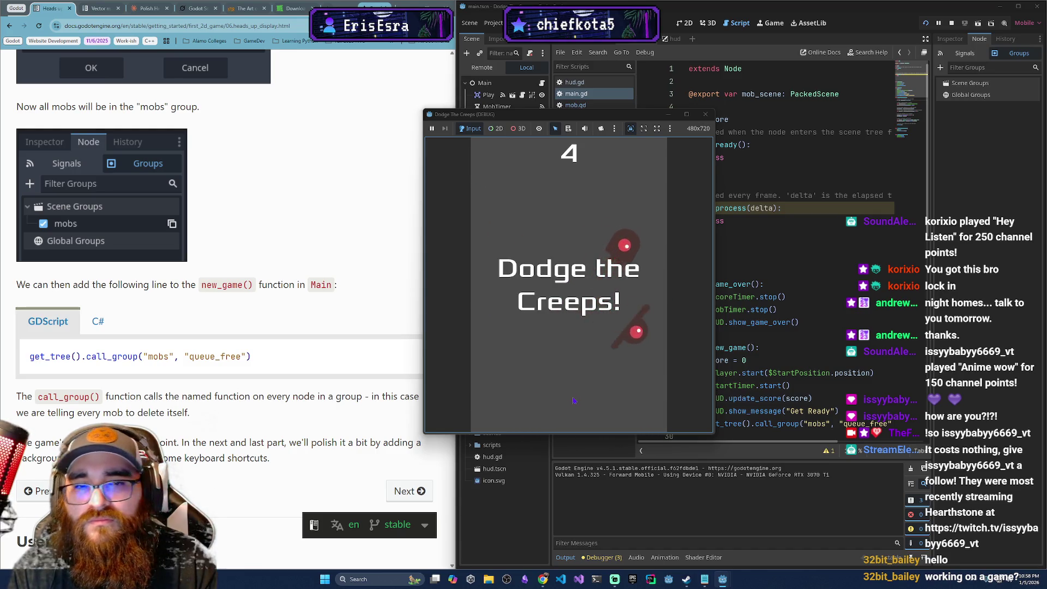
pyautogui.click(574, 401)
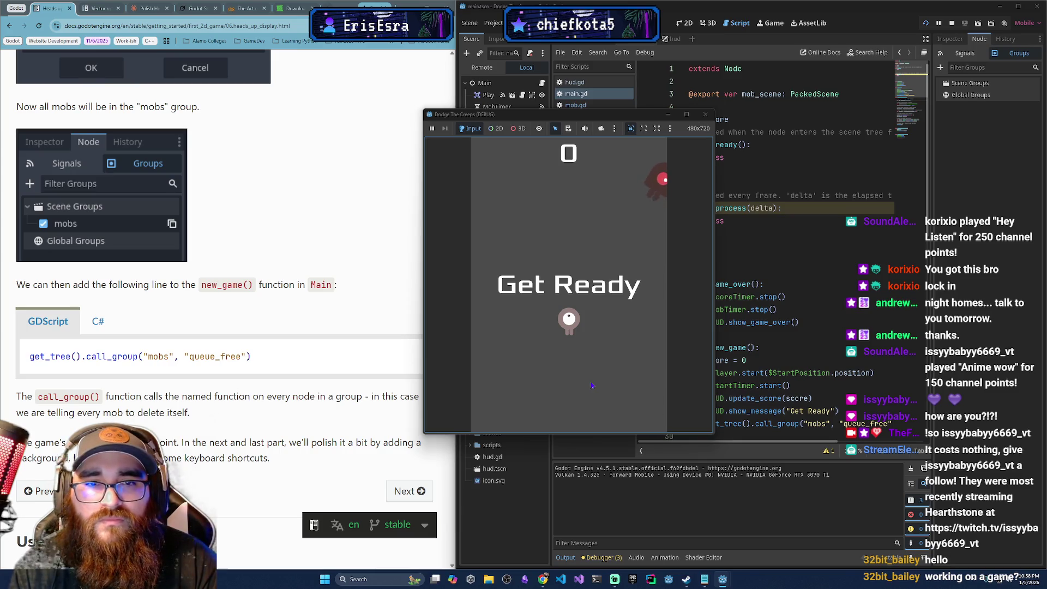
pyautogui.click(705, 114)
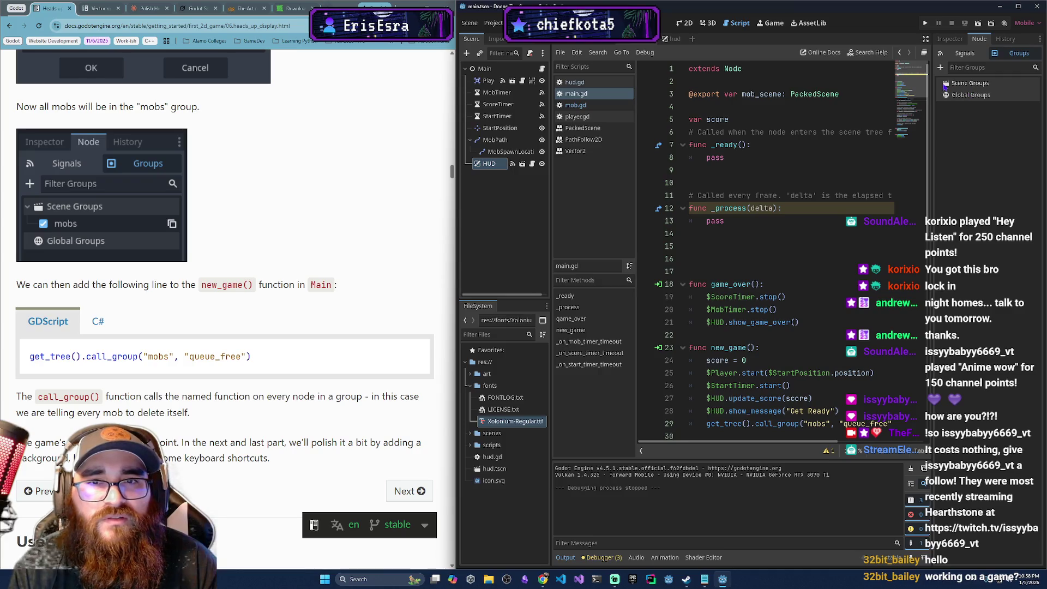
pyautogui.click(946, 87)
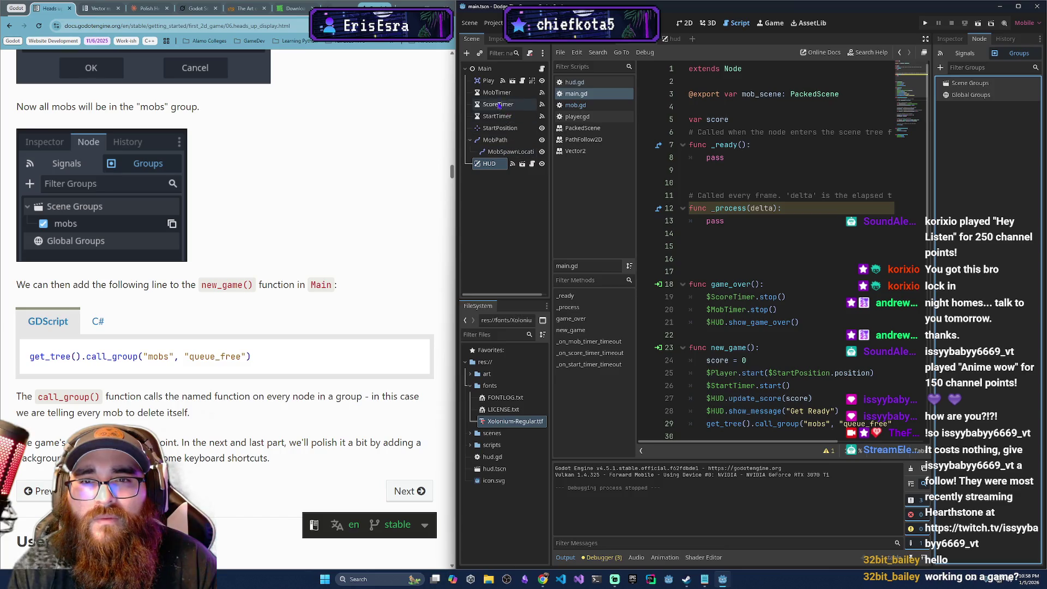
pyautogui.click(484, 69)
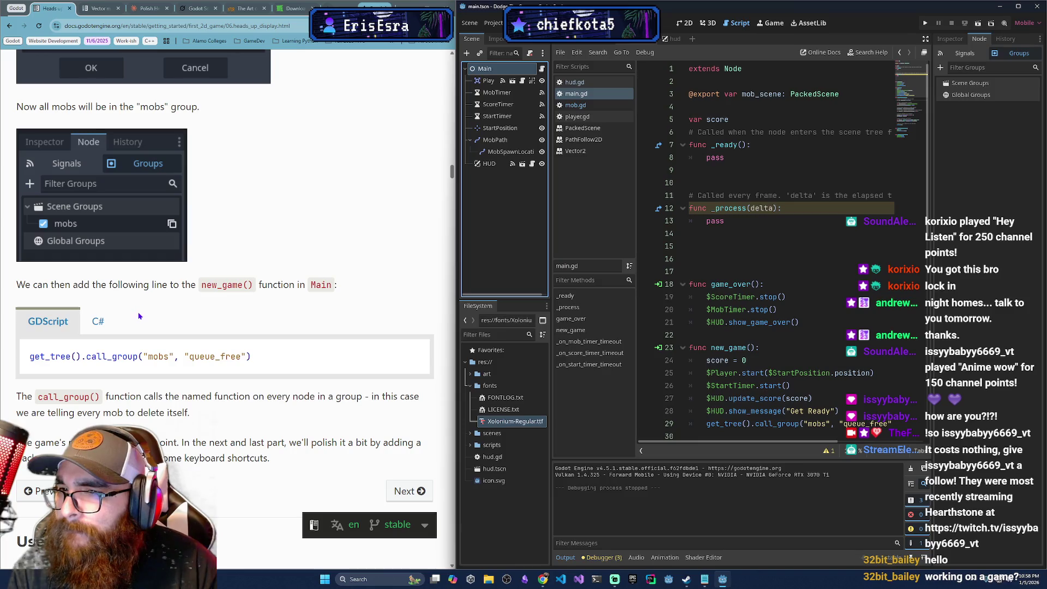
pyautogui.scroll(2, 124, 342)
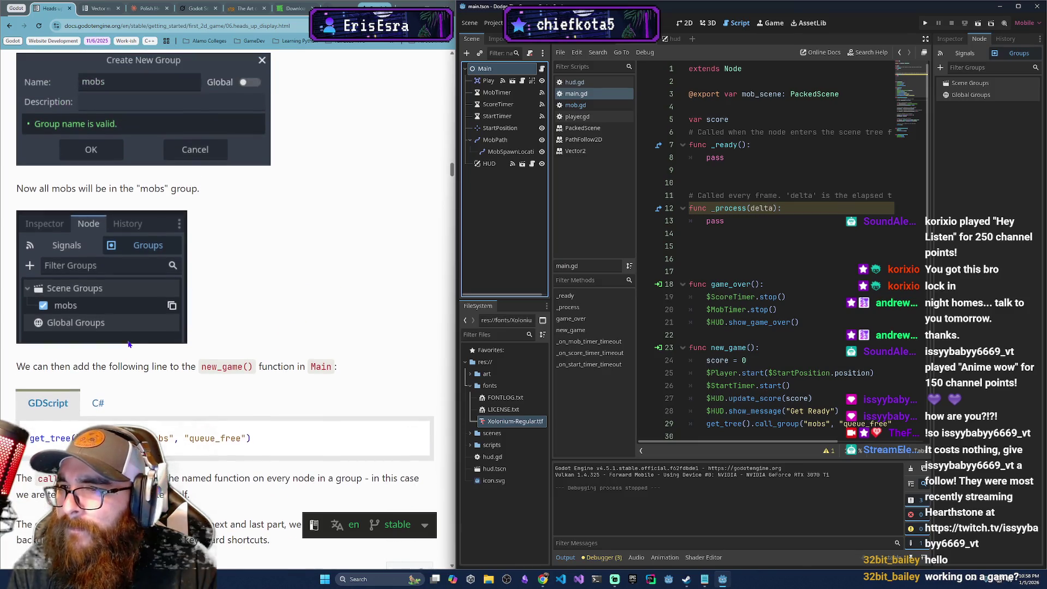
pyautogui.scroll(2, 129, 344)
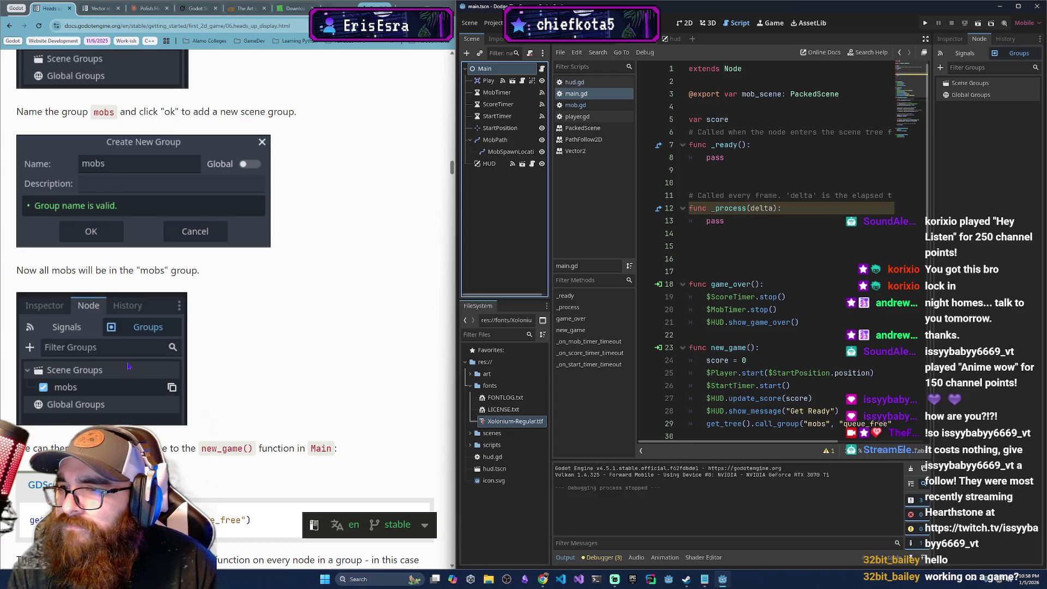
pyautogui.scroll(3, 129, 366)
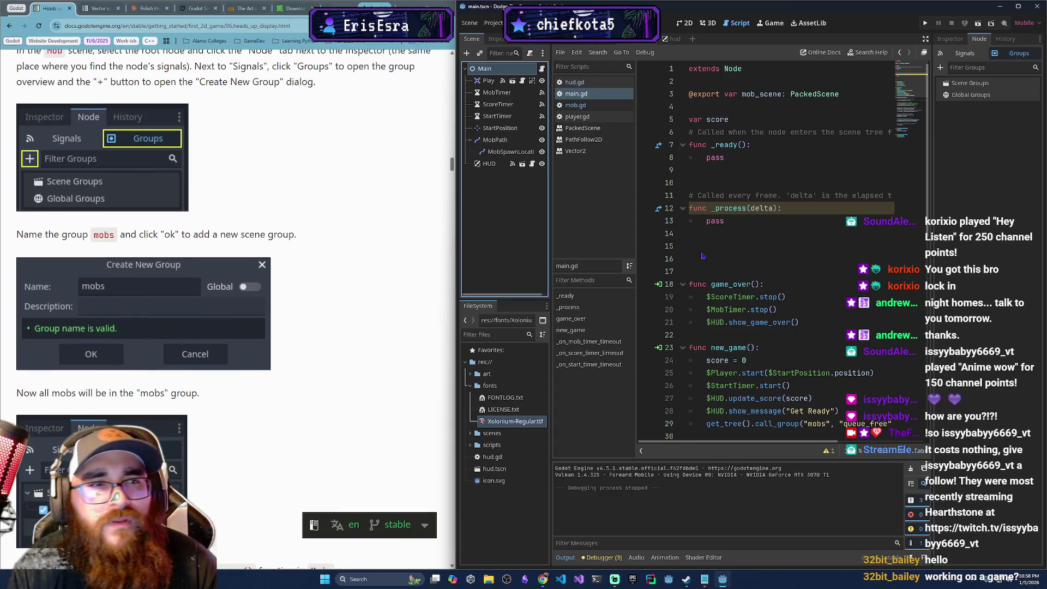
pyautogui.click(594, 39)
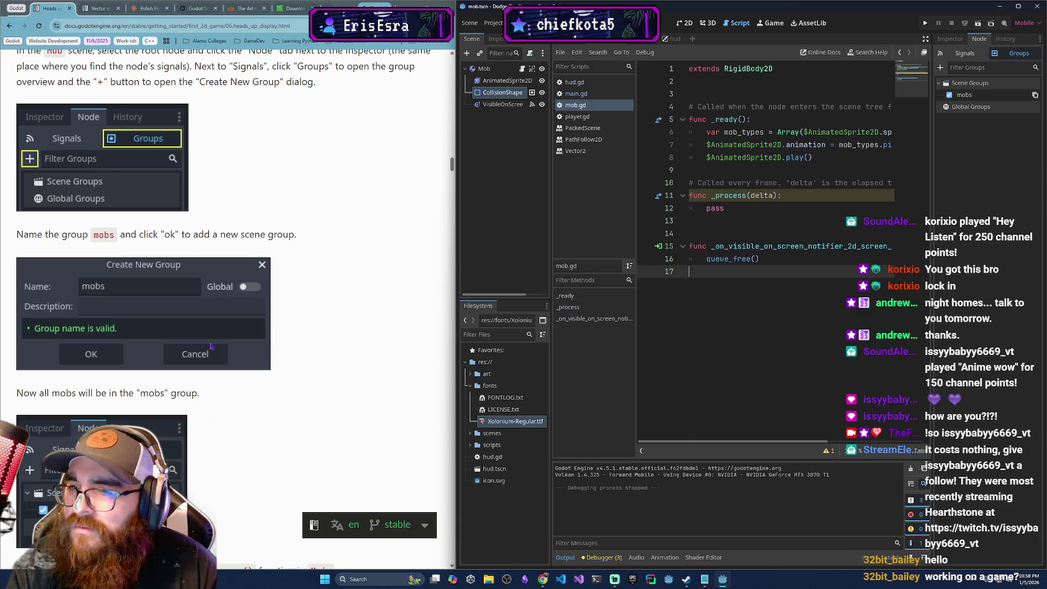
pyautogui.scroll(-5, 205, 352)
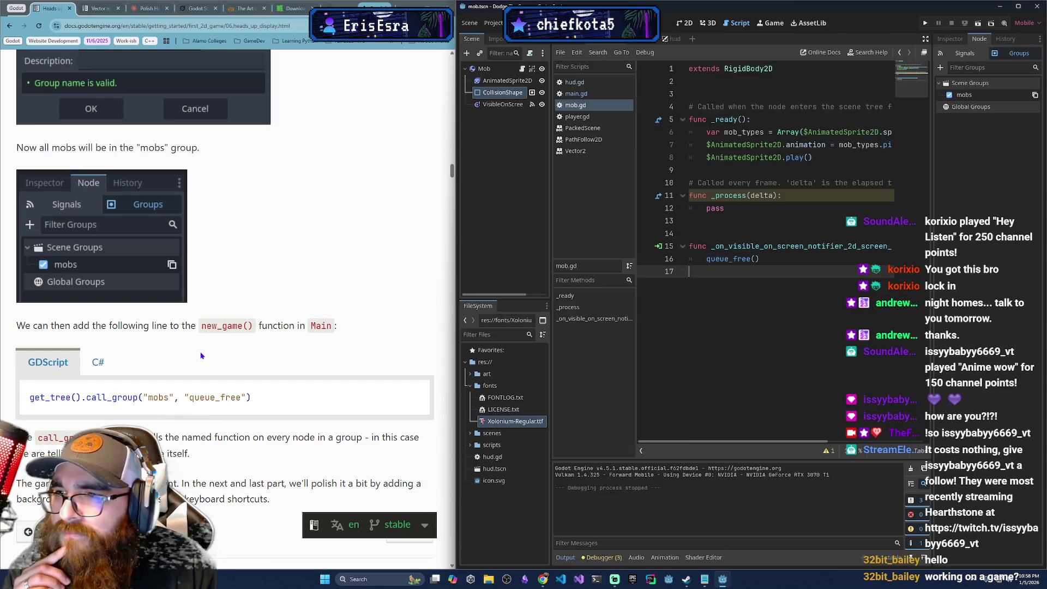
pyautogui.scroll(9, 201, 355)
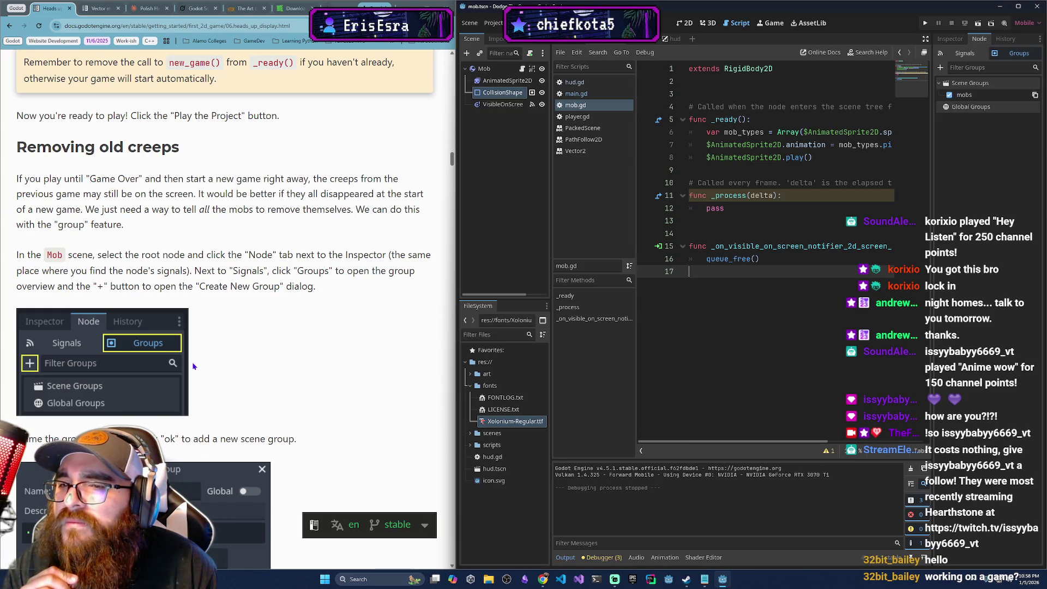
pyautogui.scroll(-2, 196, 364)
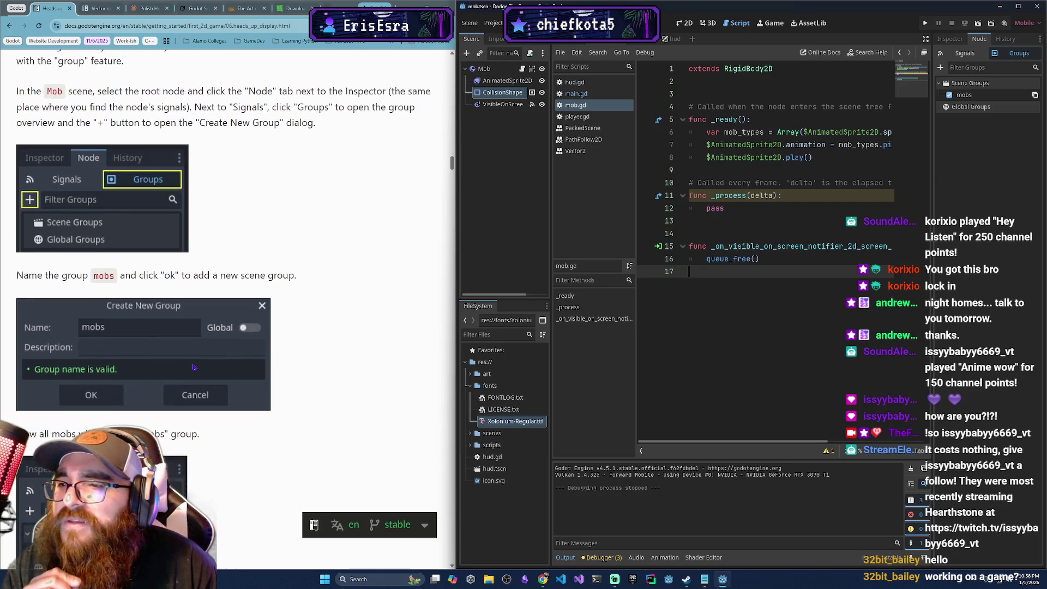
pyautogui.scroll(-2, 193, 367)
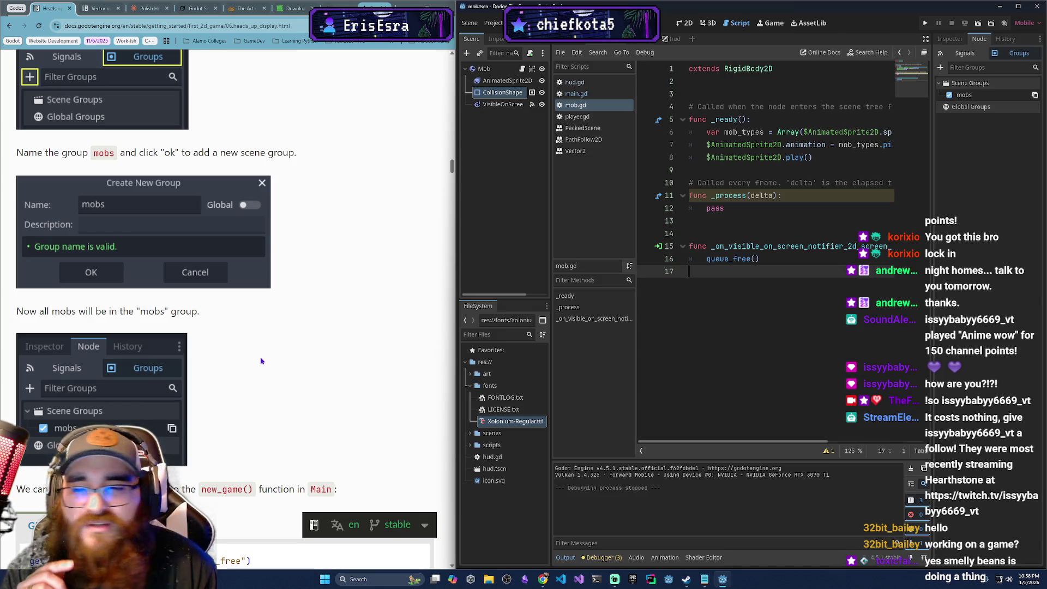
pyautogui.scroll(-1, 261, 355)
pyautogui.scroll(-2, 201, 394)
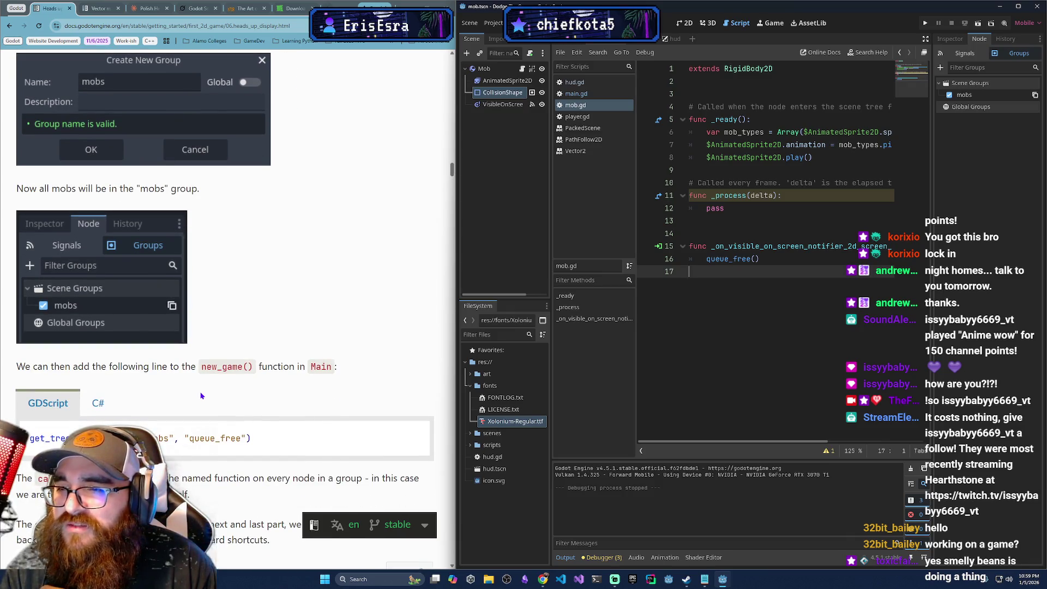
pyautogui.scroll(-1, 203, 397)
pyautogui.scroll(-2, 213, 449)
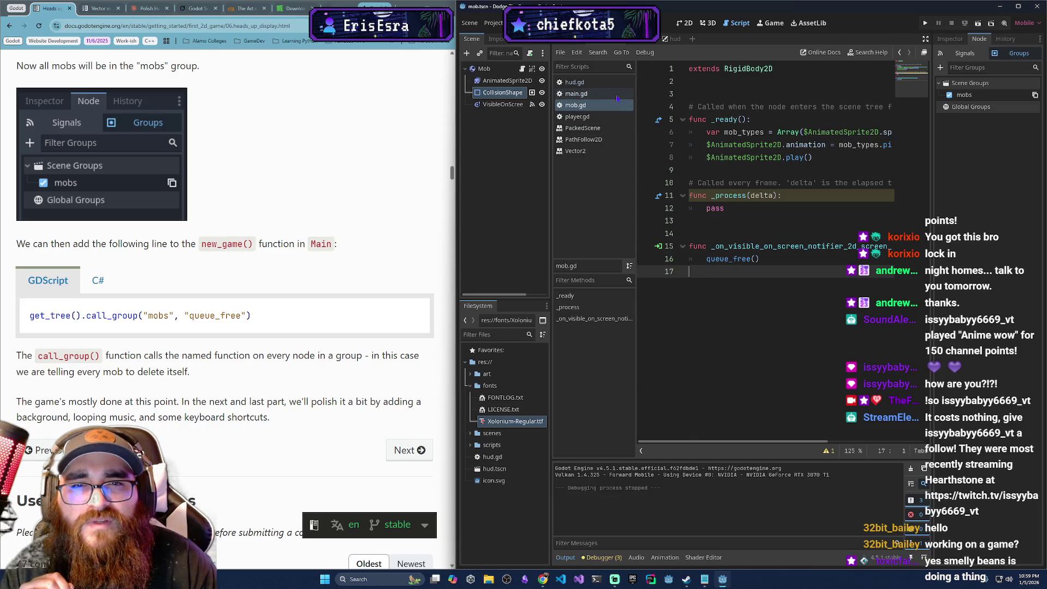
pyautogui.click(646, 42)
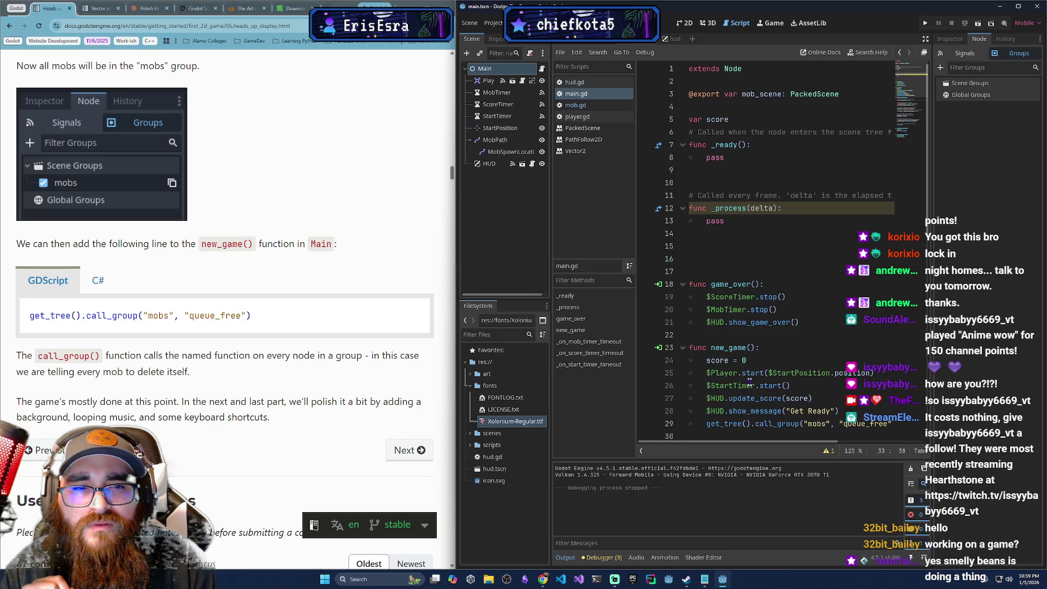
pyautogui.scroll(-2, 749, 382)
pyautogui.moveTo(768, 352)
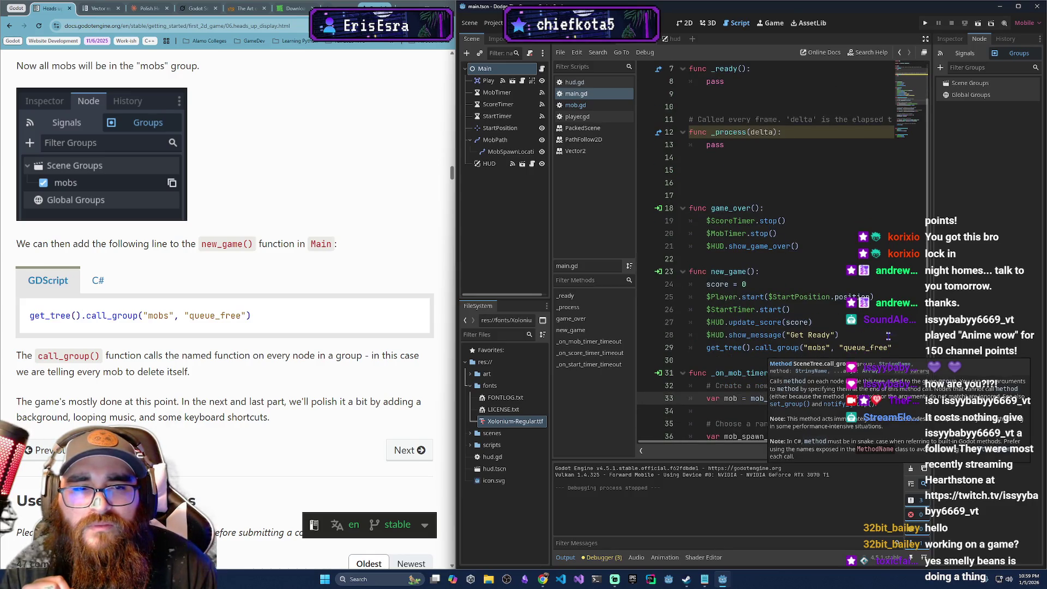
pyautogui.click(889, 348)
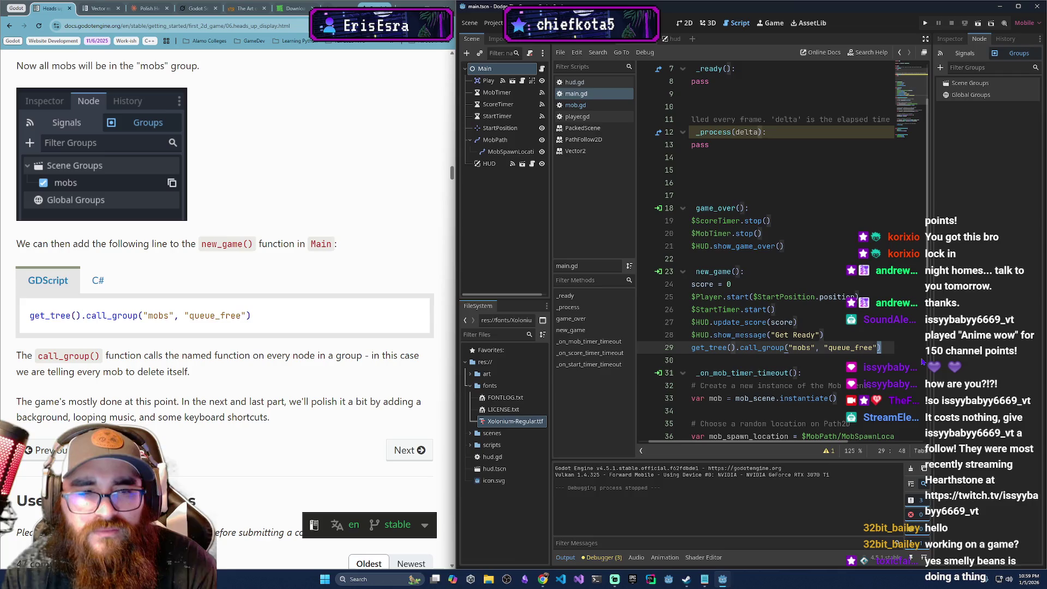
pyautogui.press('Down')
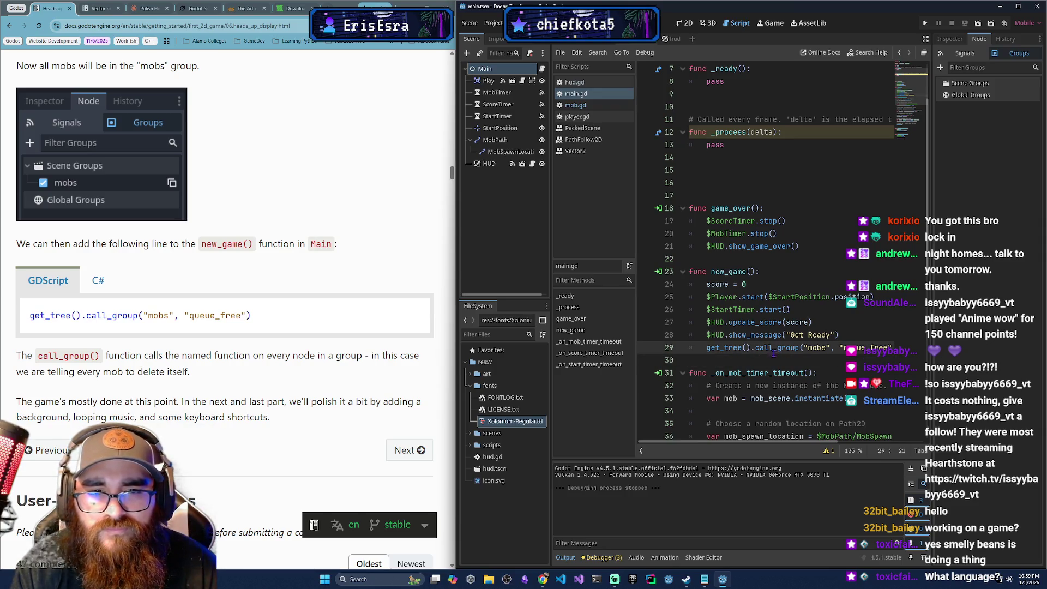
pyautogui.moveTo(745, 347); pyautogui.dragTo(702, 351)
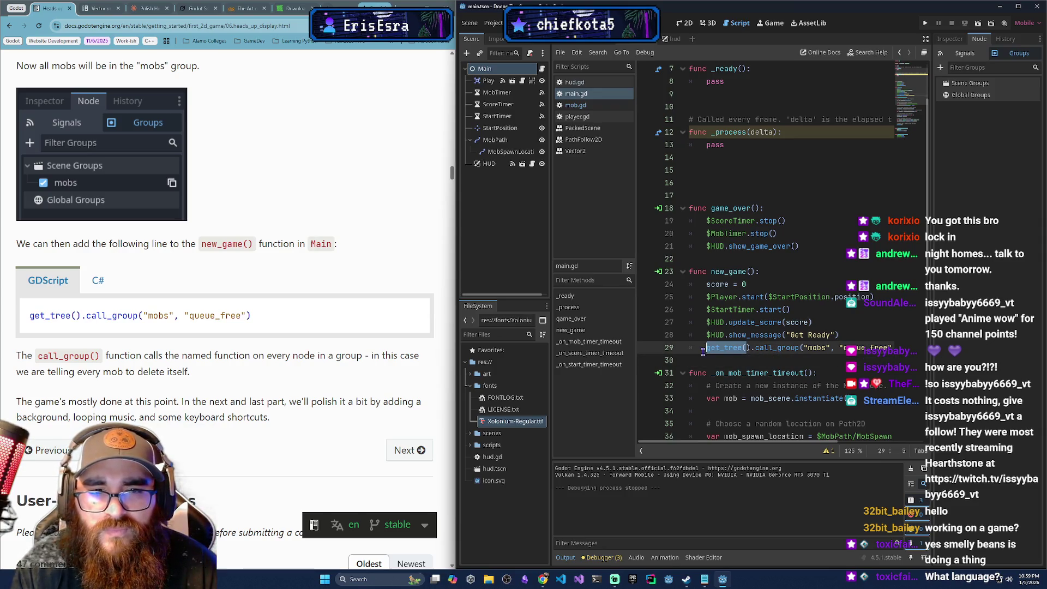
pyautogui.click(780, 356)
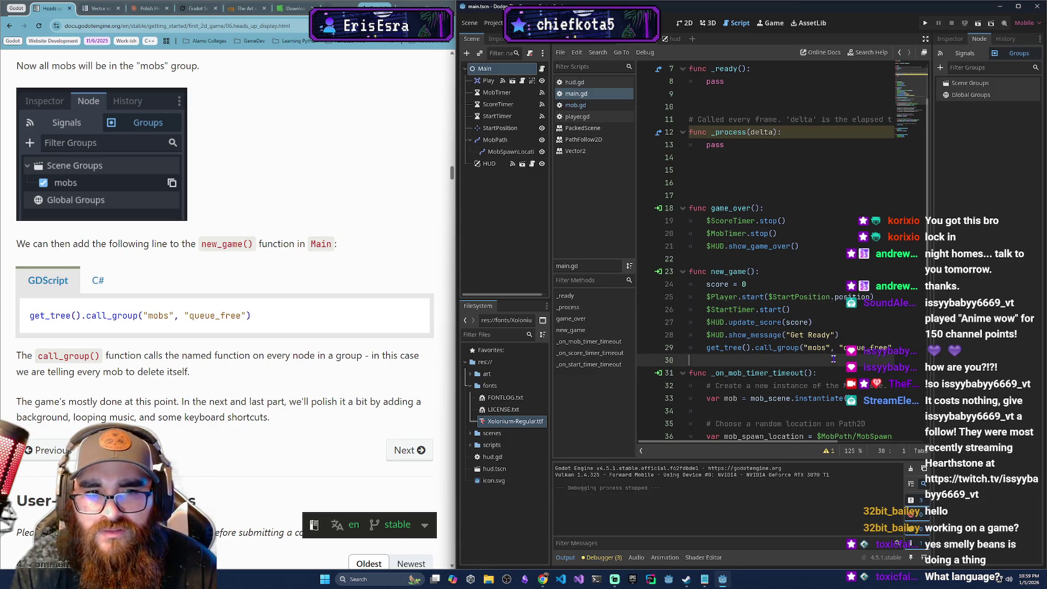
pyautogui.moveTo(807, 349); pyautogui.dragTo(834, 349)
pyautogui.click(648, 40)
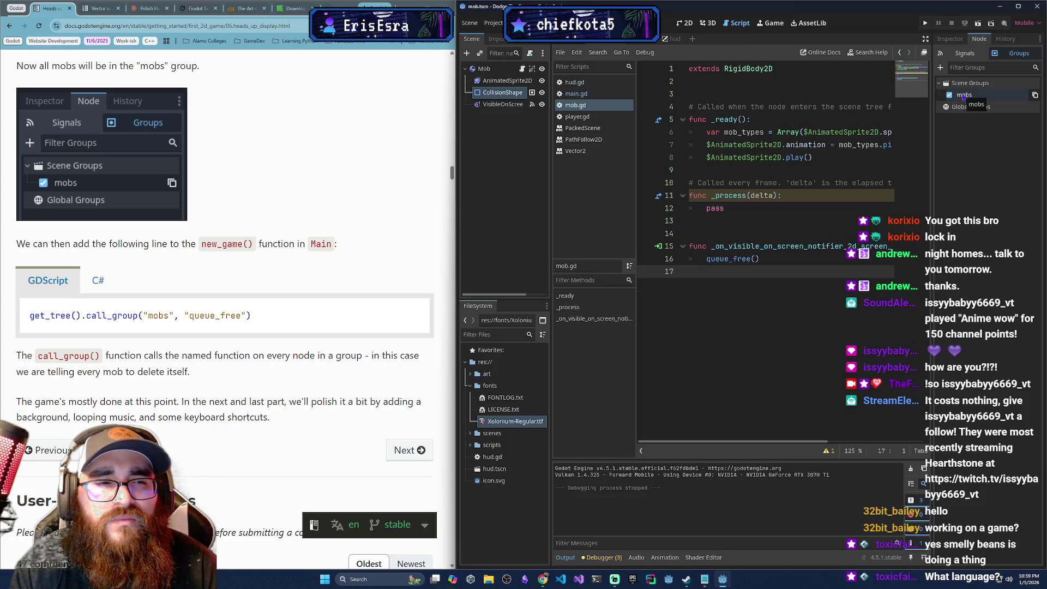
# - Put the VisibleOnScreenNotifier2D node in the mobs group, then return to main.gd
pyautogui.click(963, 96)
pyautogui.click(955, 98)
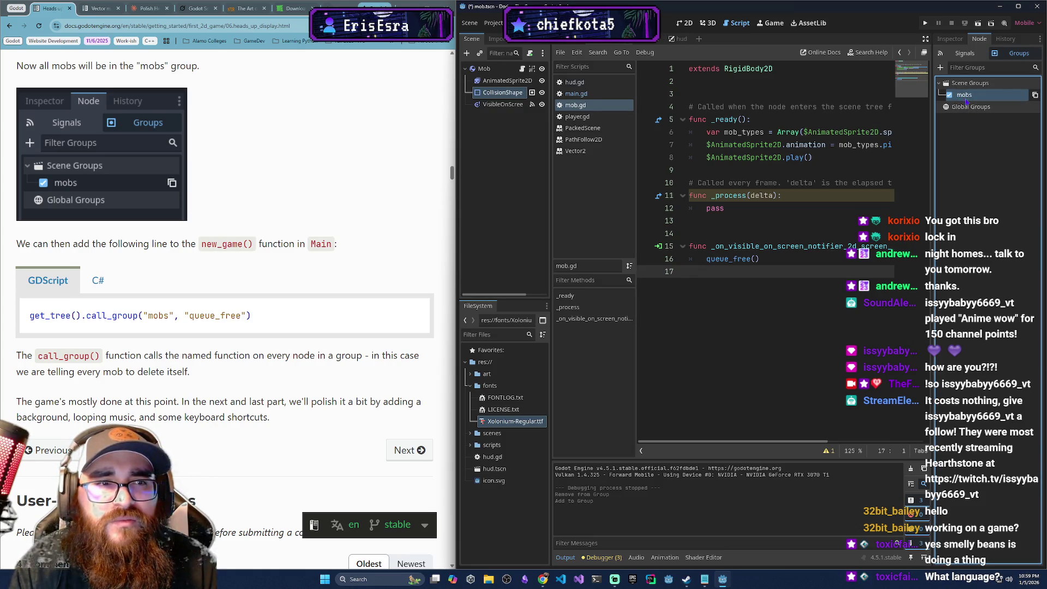
pyautogui.scroll(3, 371, 311)
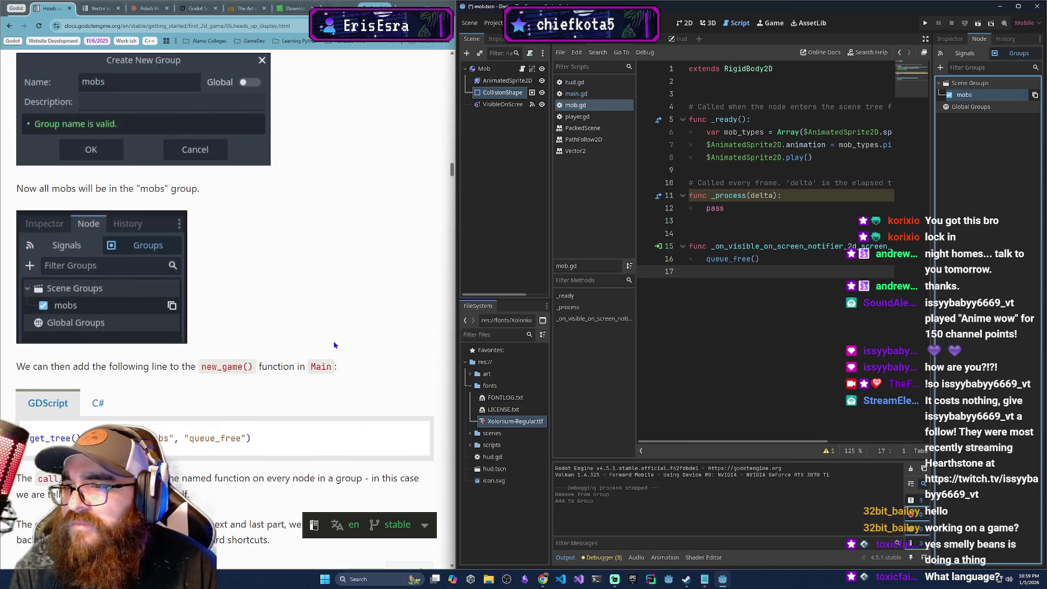
pyautogui.scroll(-2, 335, 345)
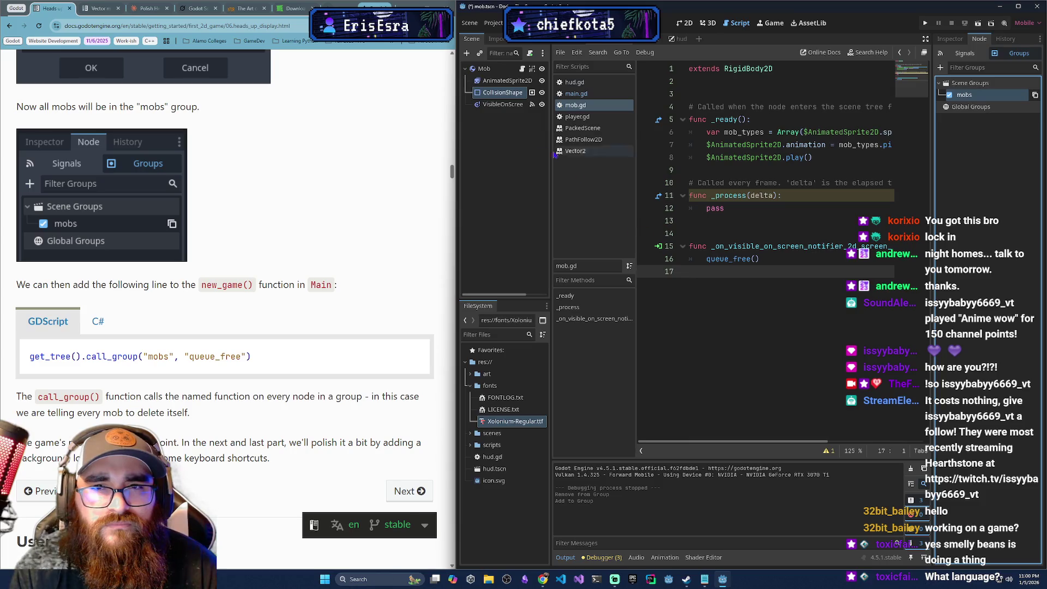
pyautogui.click(517, 105)
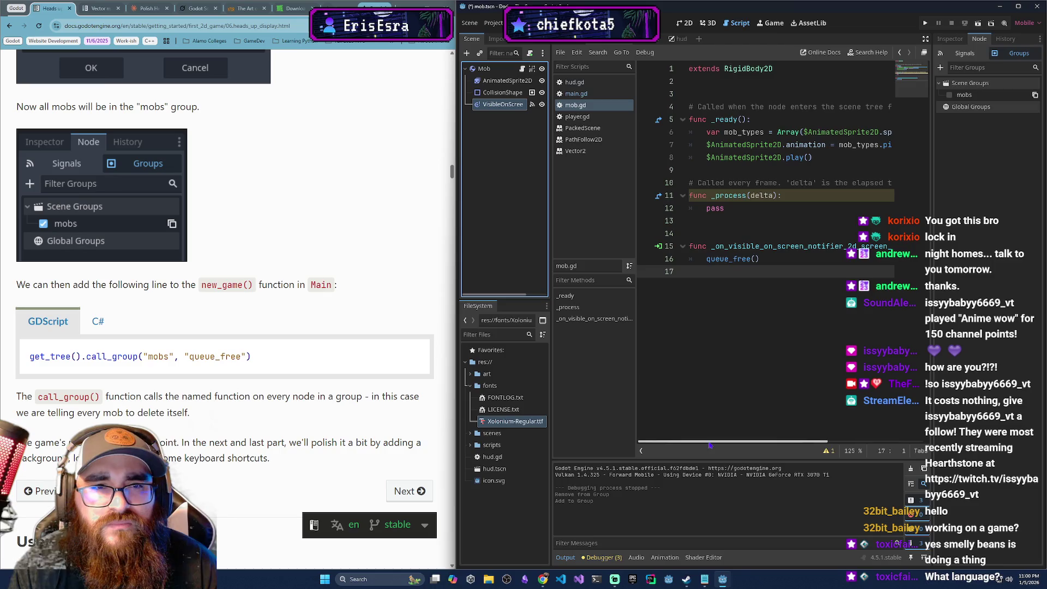
pyautogui.click(949, 96)
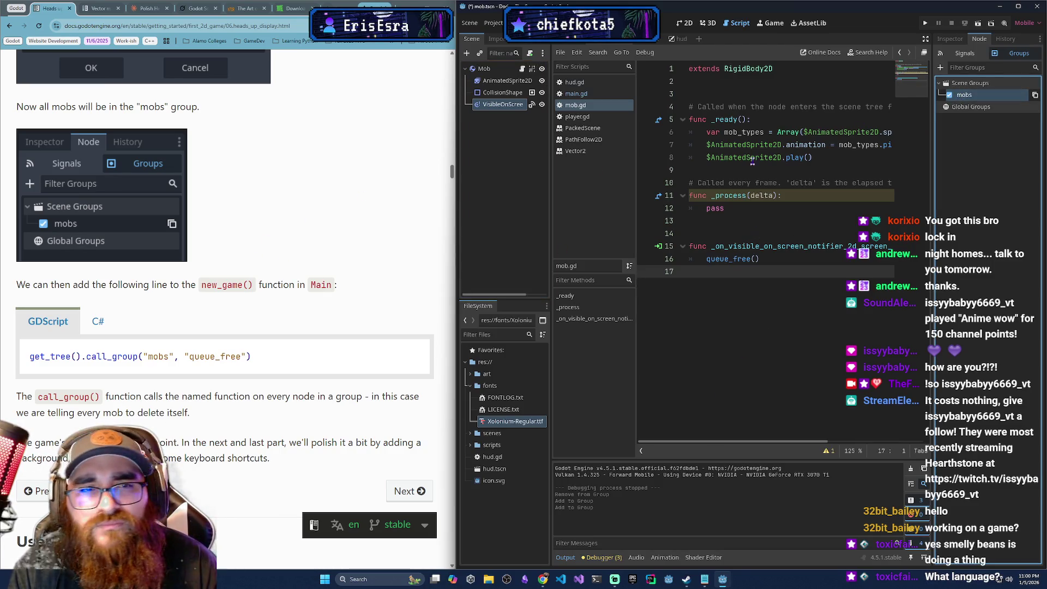
pyautogui.click(650, 43)
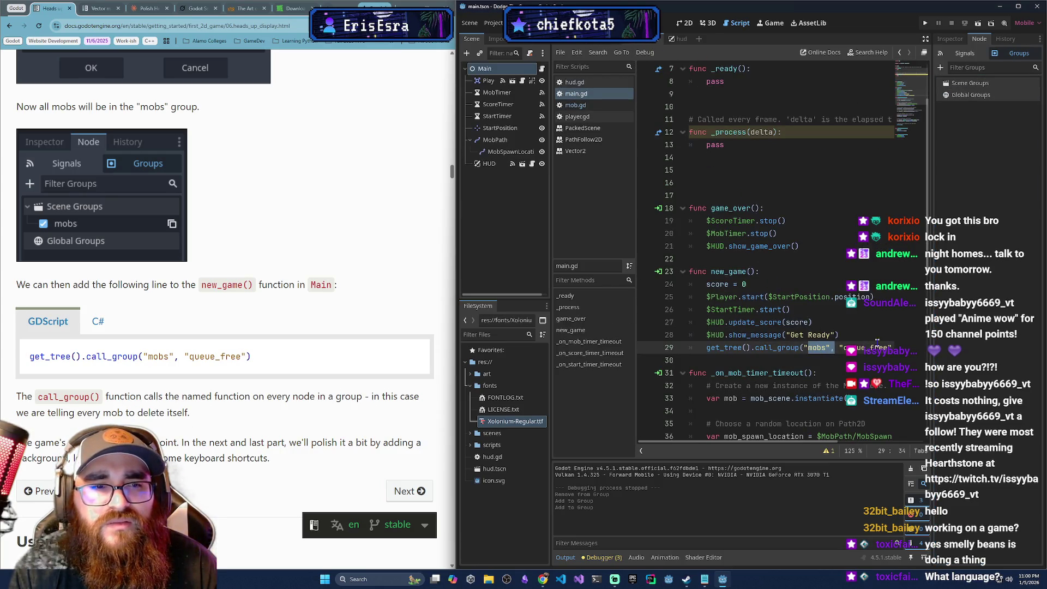
# - Move the call_group("mobs", "queue_free") line from line 29 to right after score = 0 in new_game()
pyautogui.moveTo(707, 348); pyautogui.dragTo(900, 350)
pyautogui.hotkey('ctrl', 'c')
pyautogui.press('BackSpace')
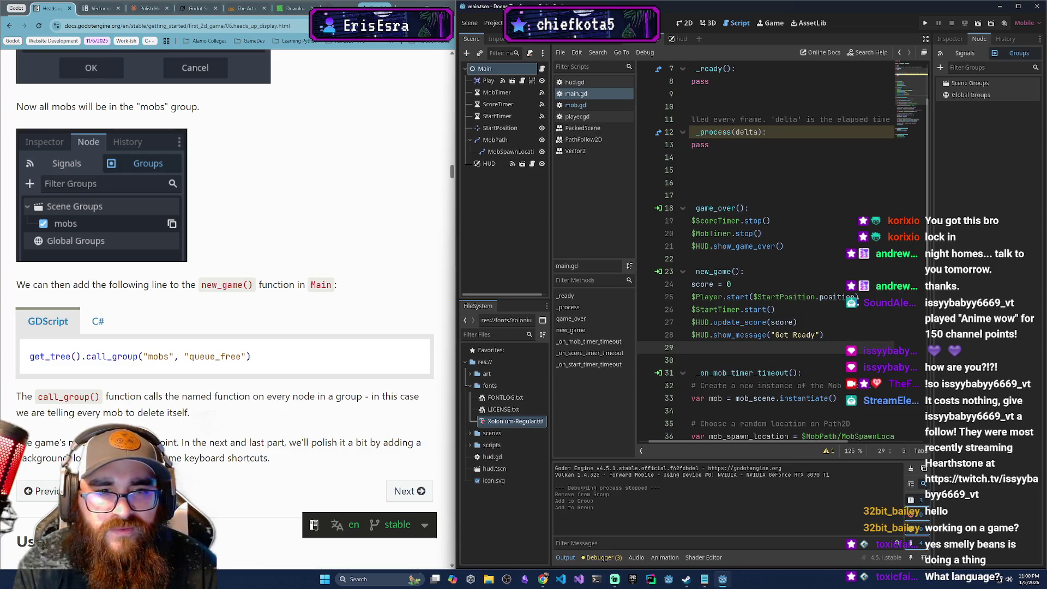
pyautogui.click(864, 288)
pyautogui.press('Return')
pyautogui.hotkey('ctrl', 'v')
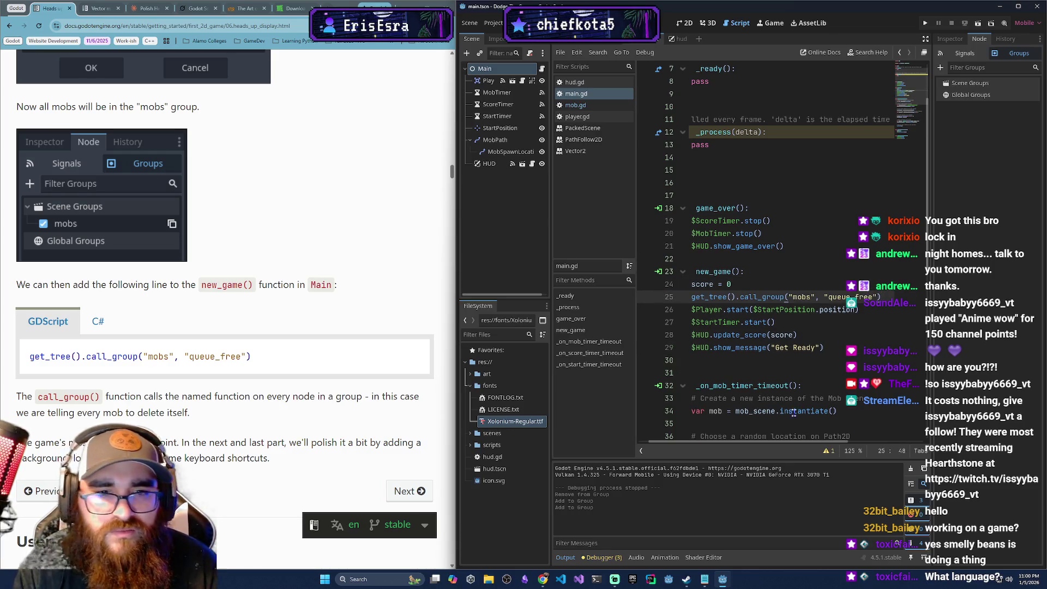
# - Deselect the edited code and launch Dodge the Creeps to playtest the change
pyautogui.hscroll(-1, 804, 390)
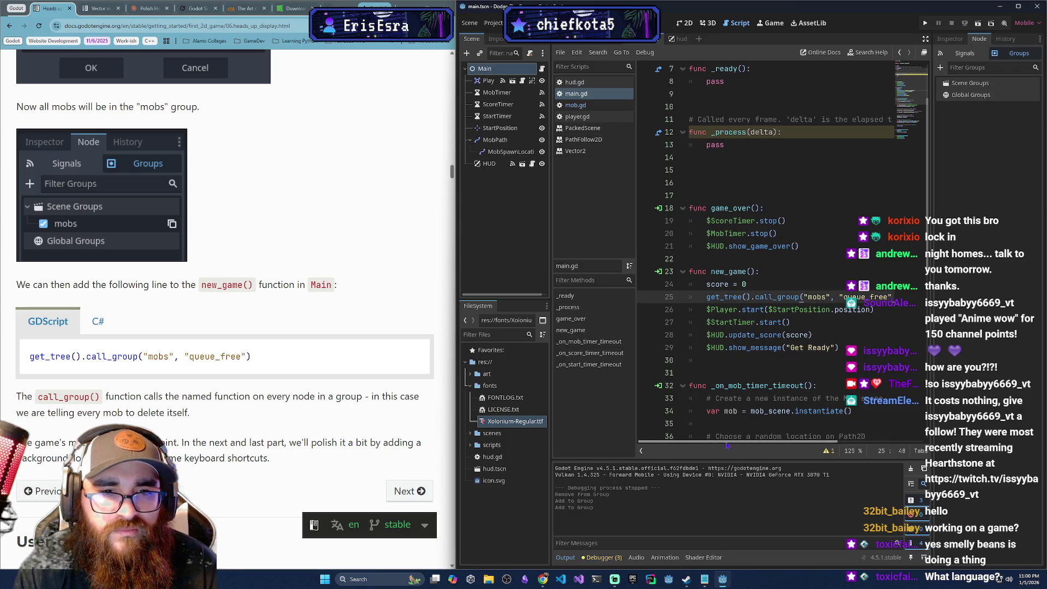
pyautogui.click(776, 361)
pyautogui.click(925, 23)
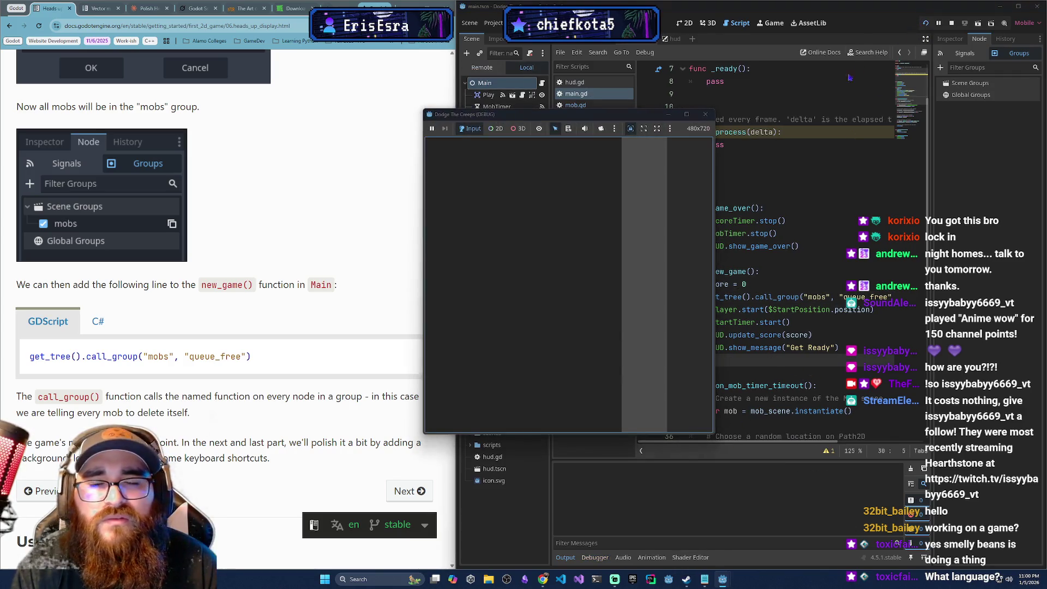
# - Play a round with the arrow keys until a mob hits the player at score 1, then close the game
pyautogui.click(581, 392)
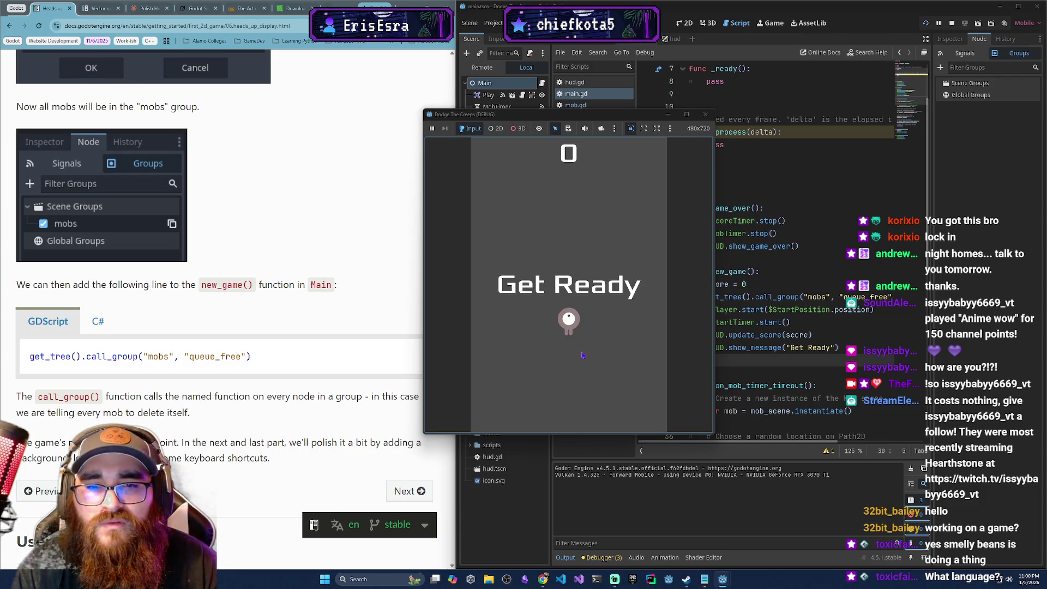
pyautogui.press('Up')
pyautogui.press('Left')
pyautogui.press('Right')
pyautogui.press('Up')
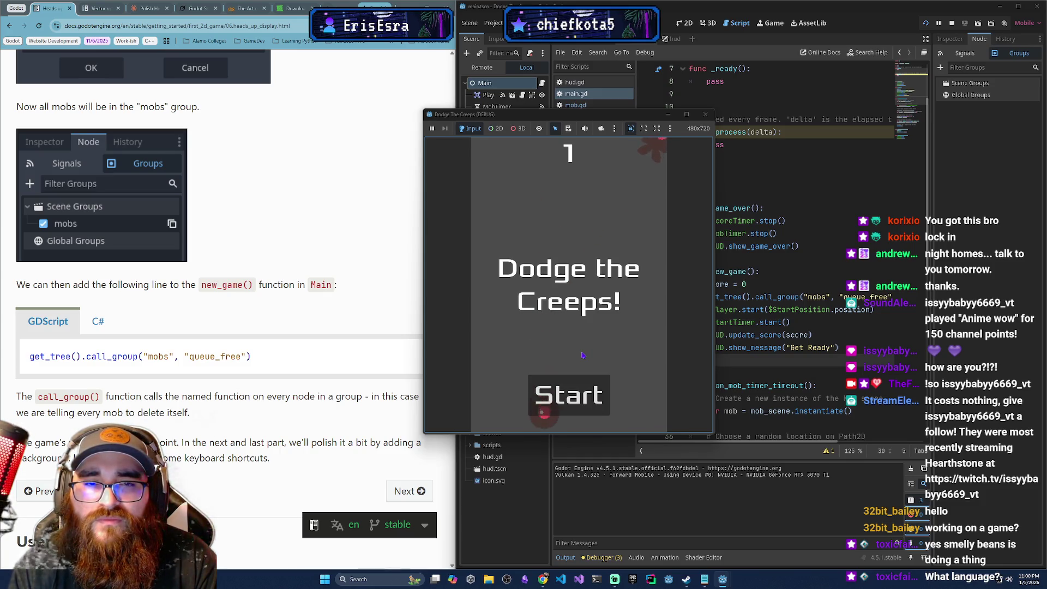
pyautogui.click(706, 115)
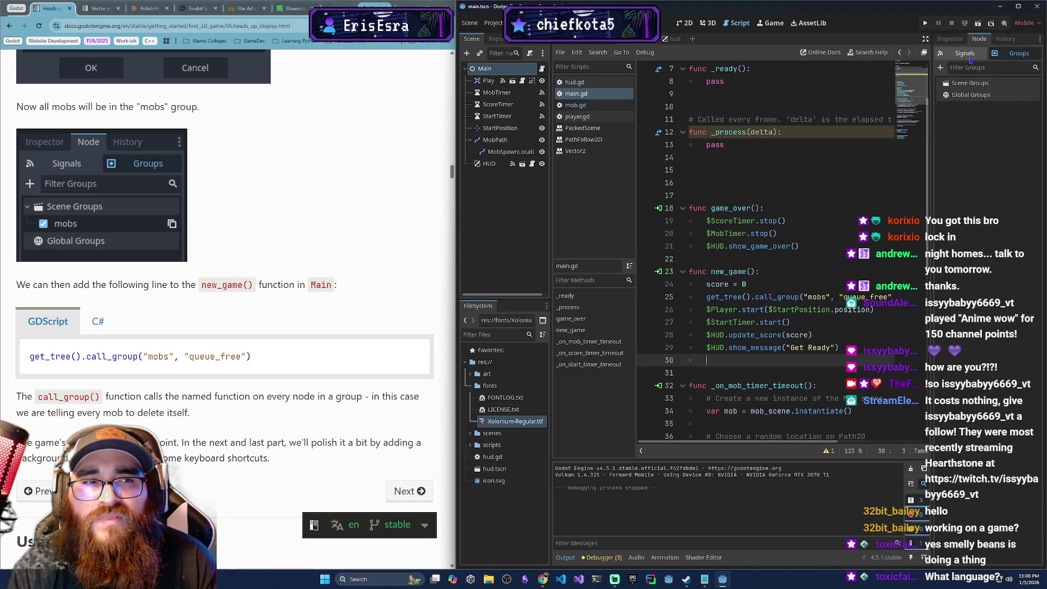
pyautogui.click(984, 83)
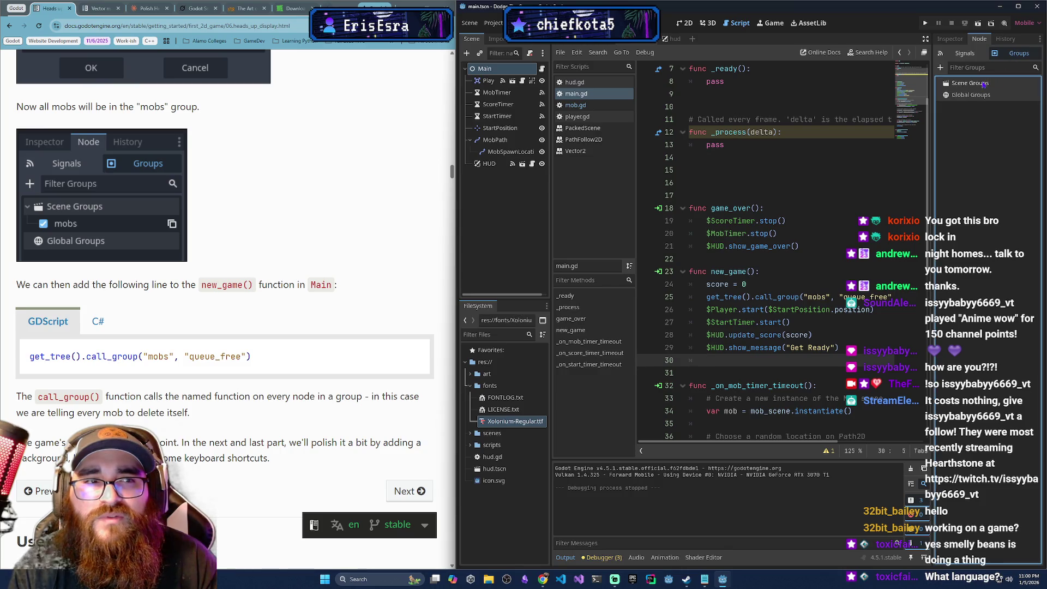
pyautogui.click(940, 67)
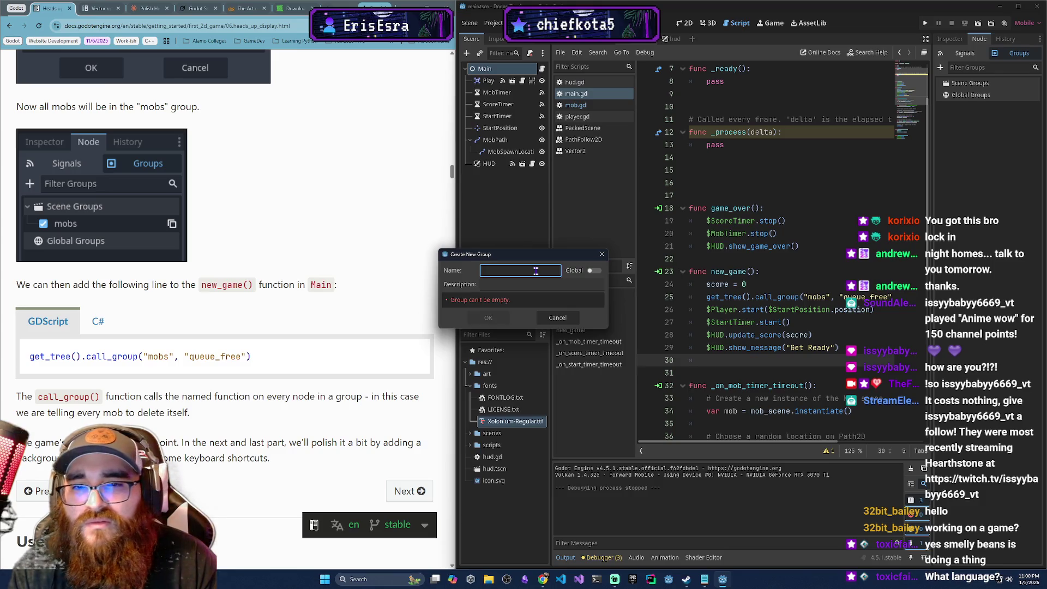
pyautogui.write('mobs')
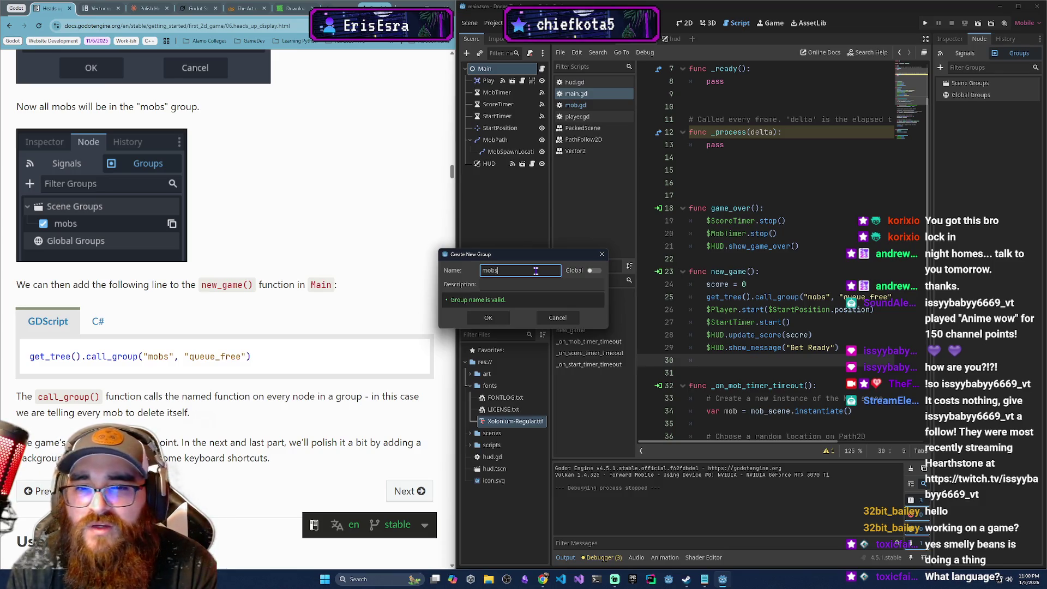
pyautogui.click(488, 317)
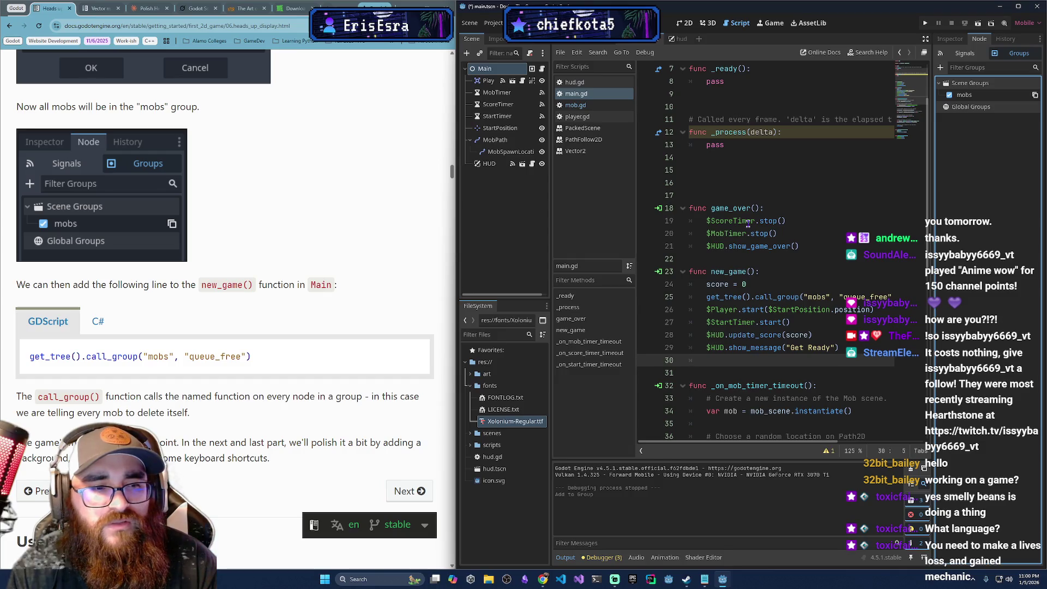
pyautogui.scroll(-4, 747, 233)
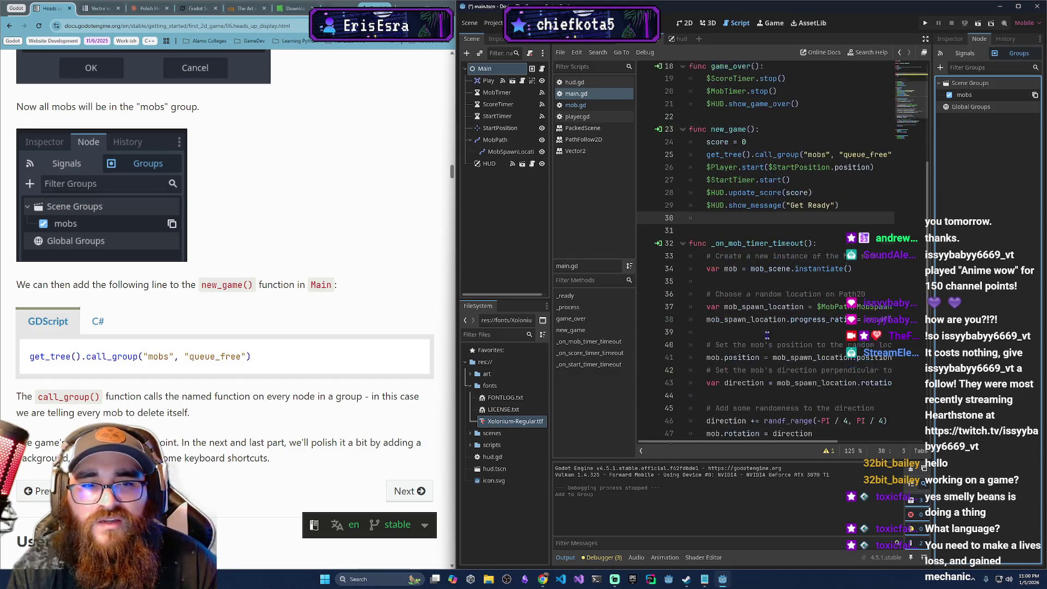
pyautogui.scroll(6, 774, 339)
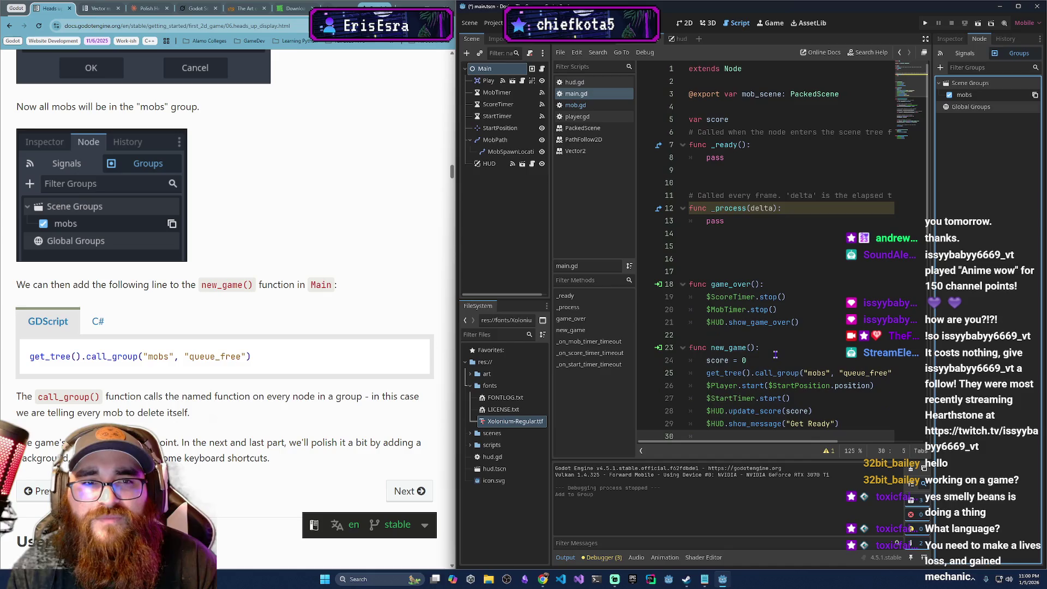
pyautogui.scroll(-6, 775, 355)
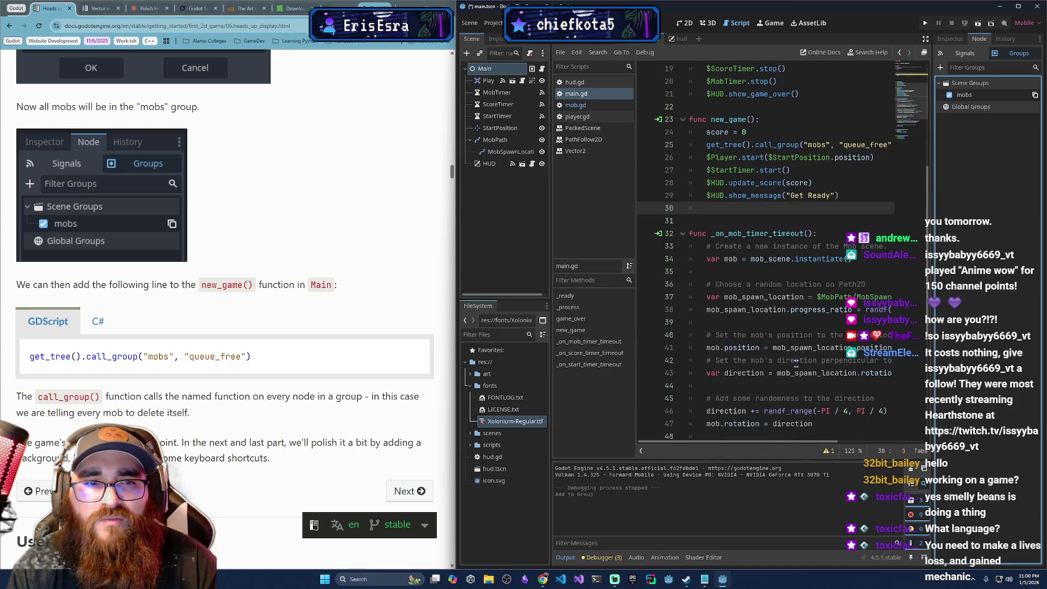
# - Run Dodge the Creeps, start a round, then close the game window to return to main.gd
pyautogui.scroll(2, 778, 344)
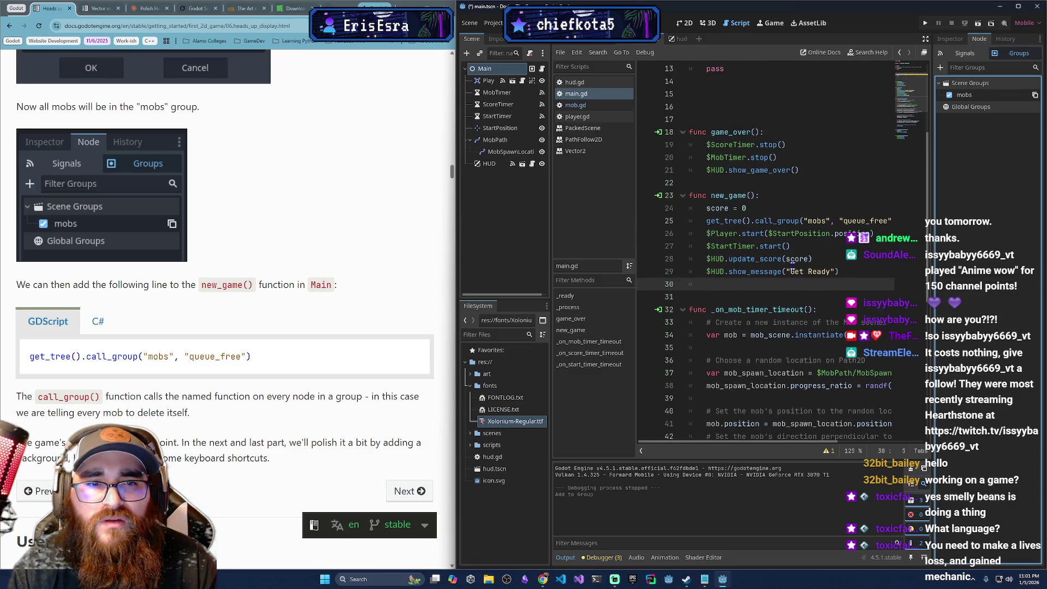
pyautogui.moveTo(777, 219)
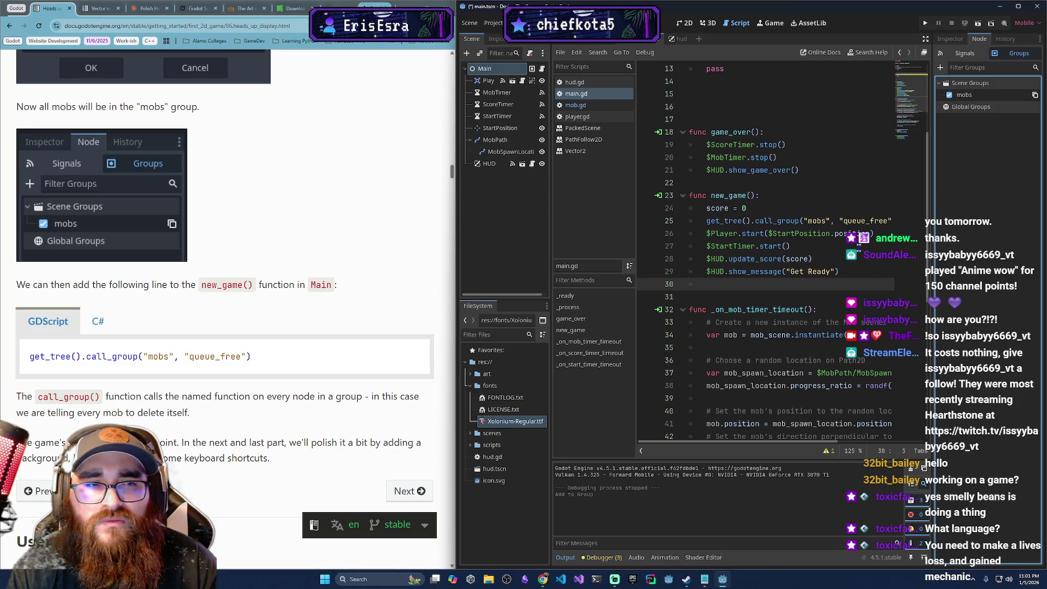
pyautogui.click(924, 23)
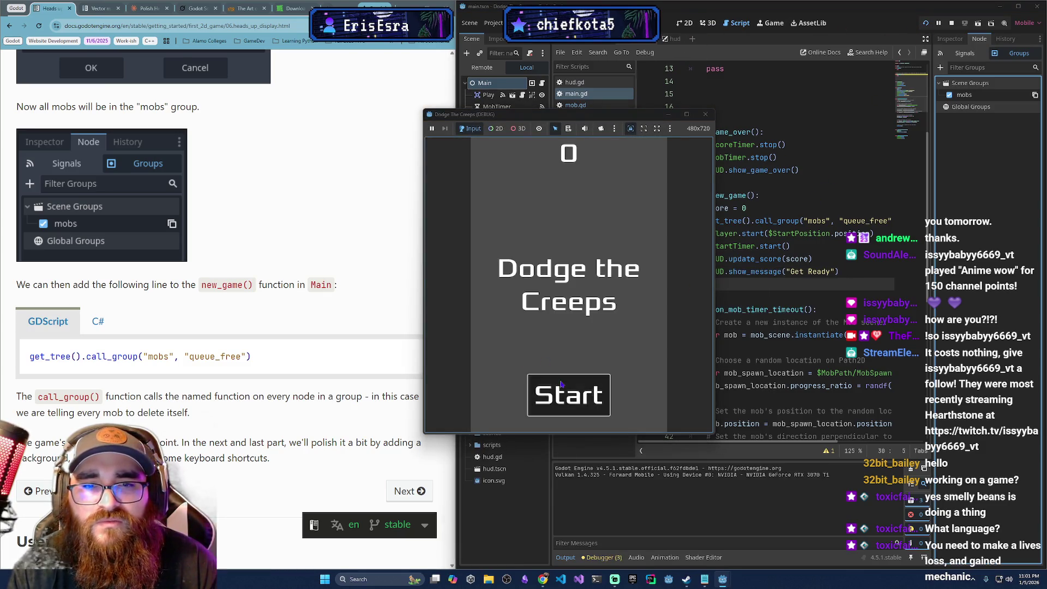
pyautogui.click(562, 384)
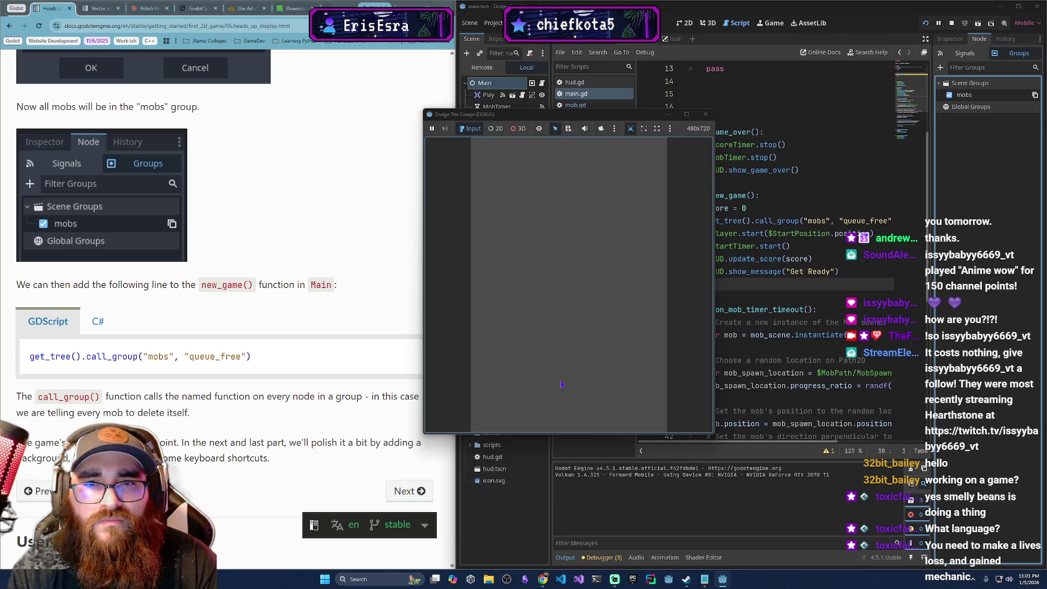
pyautogui.click(705, 114)
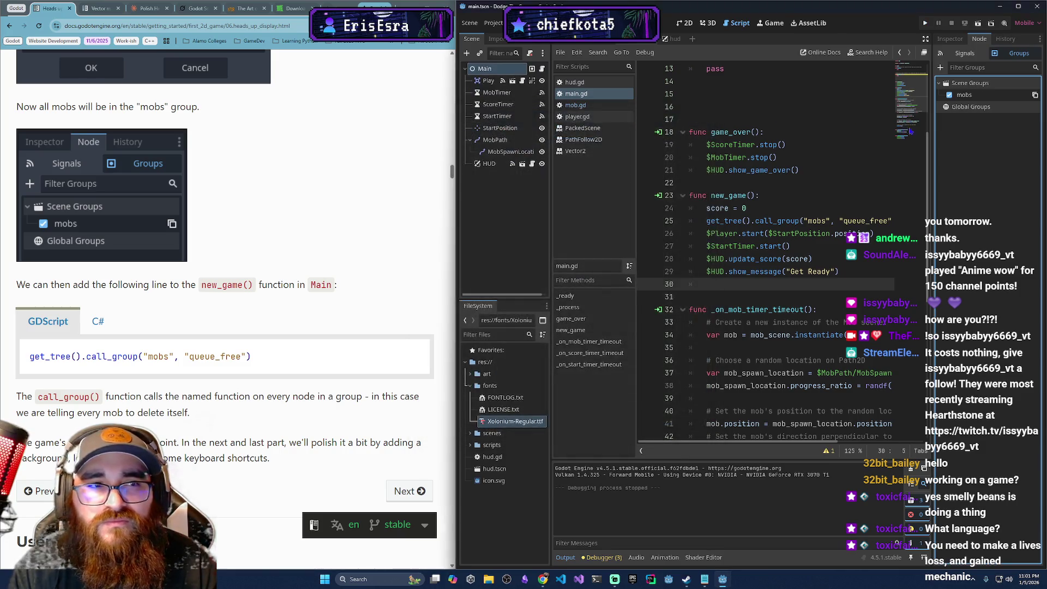
pyautogui.moveTo(842, 271)
pyautogui.mouseDown()
pyautogui.moveTo(707, 271)
pyautogui.moveTo(845, 271)
pyautogui.mouseUp()
# - Delete the mobs group from the main scene's Groups panel and confirm
pyautogui.rightClick(961, 94)
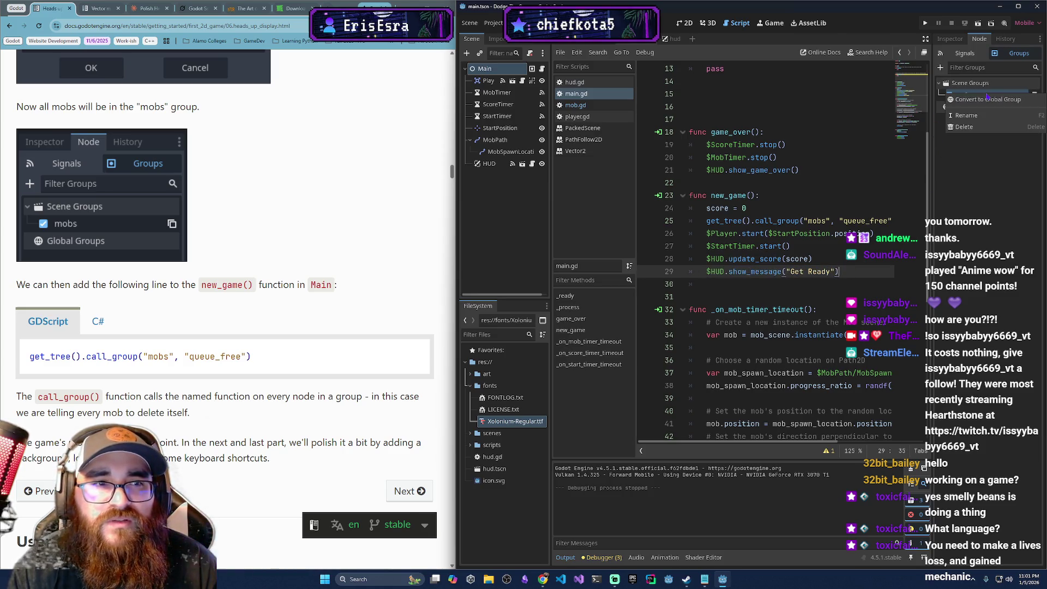
pyautogui.click(975, 129)
pyautogui.press('Return')
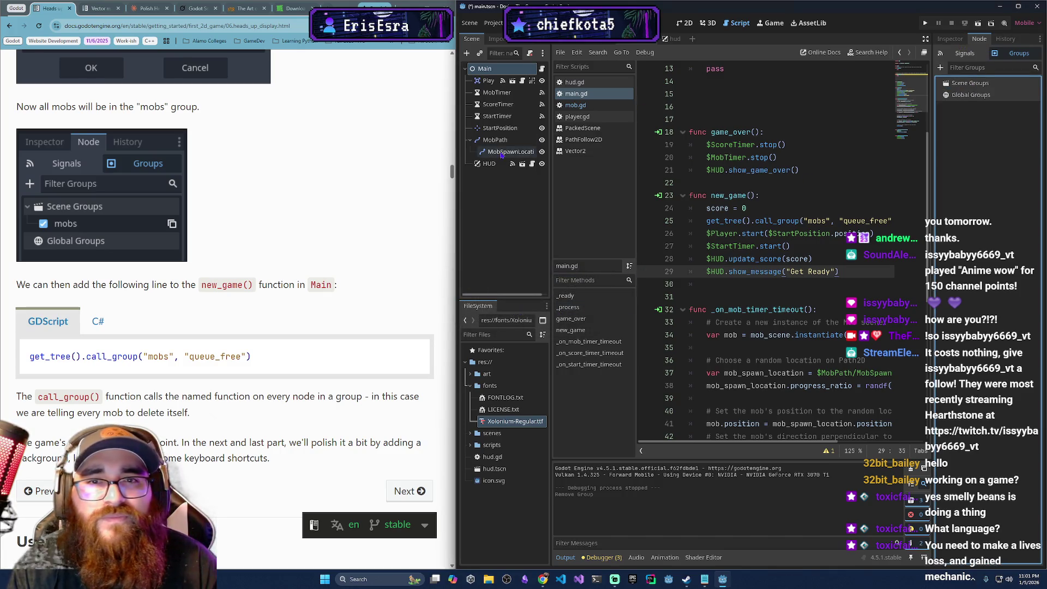
# - Review the call_group line in main.gd, then switch over to the Mob scene
pyautogui.click(863, 272)
pyautogui.click(805, 220)
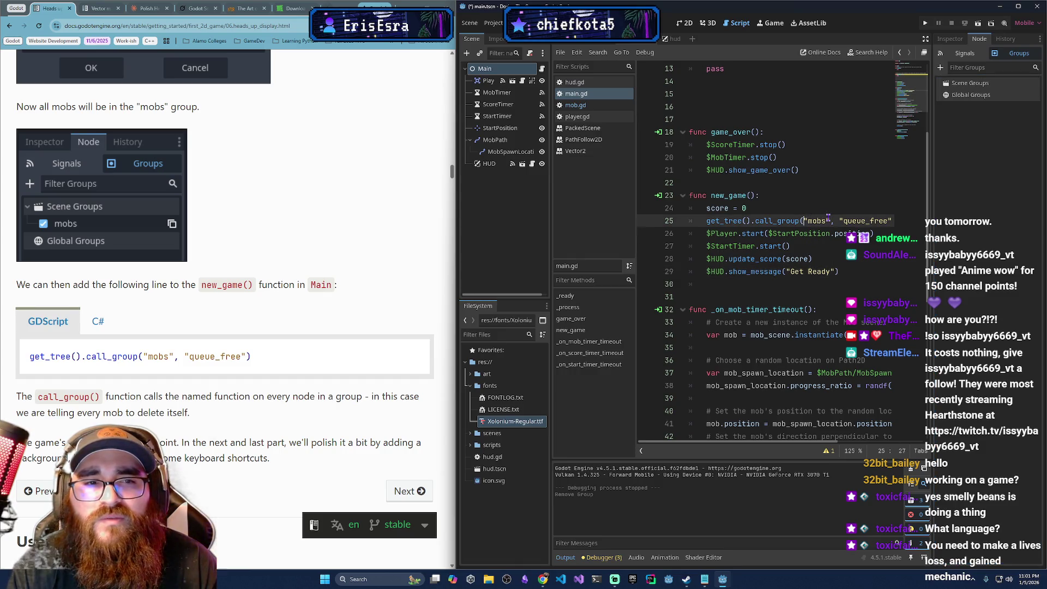
pyautogui.click(859, 211)
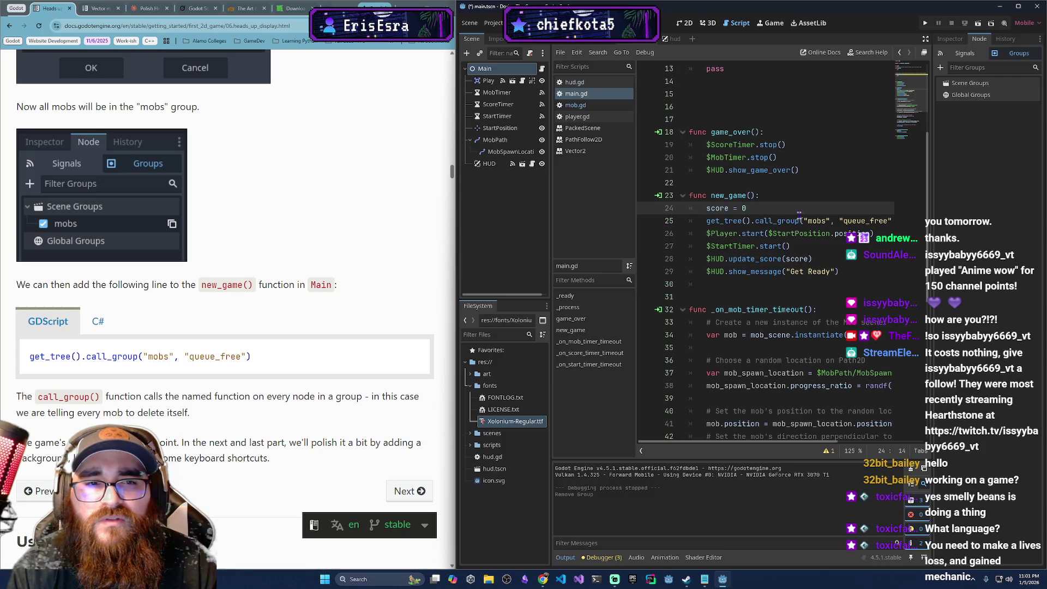
pyautogui.click(829, 220)
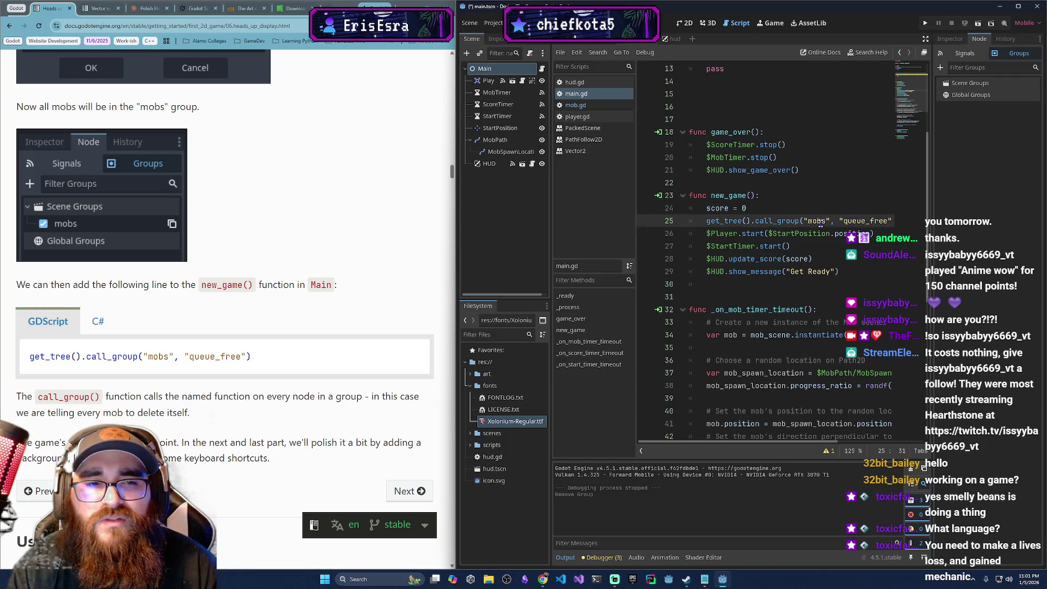
pyautogui.moveTo(406, 366)
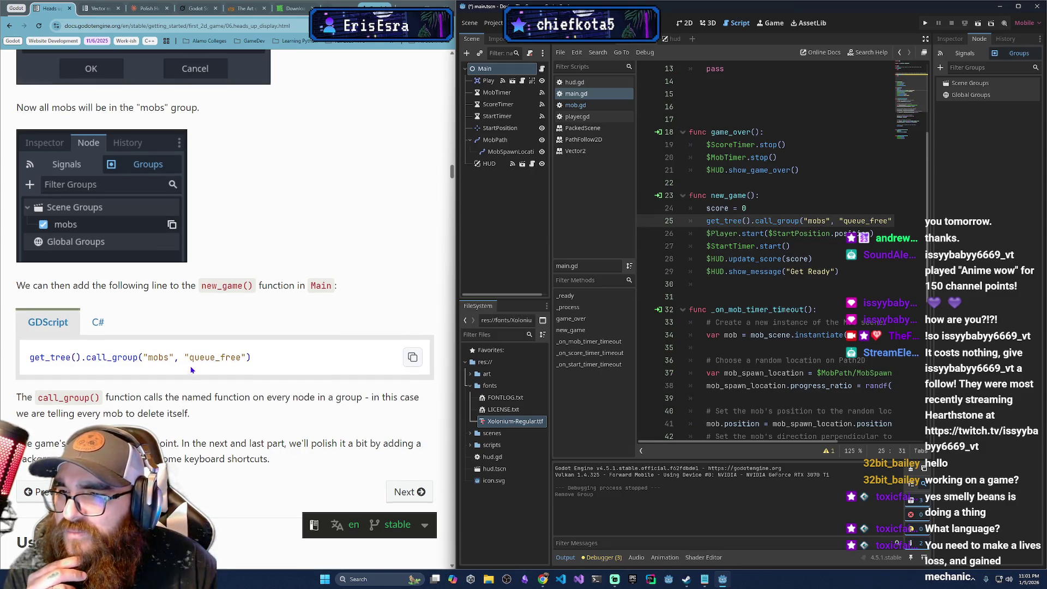
pyautogui.scroll(2, 191, 370)
pyautogui.scroll(3, 191, 371)
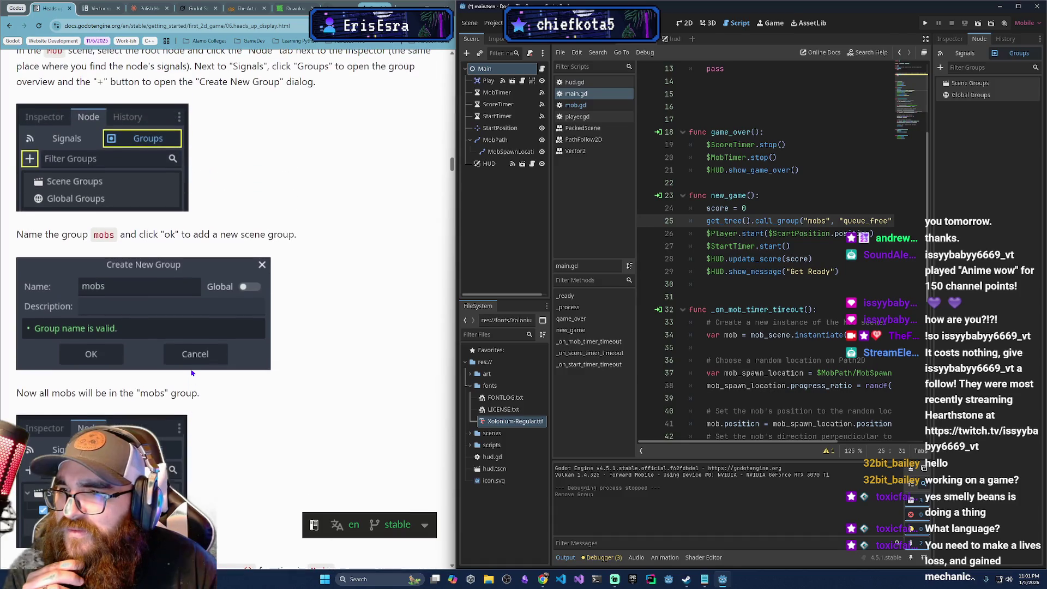
pyautogui.scroll(2, 277, 278)
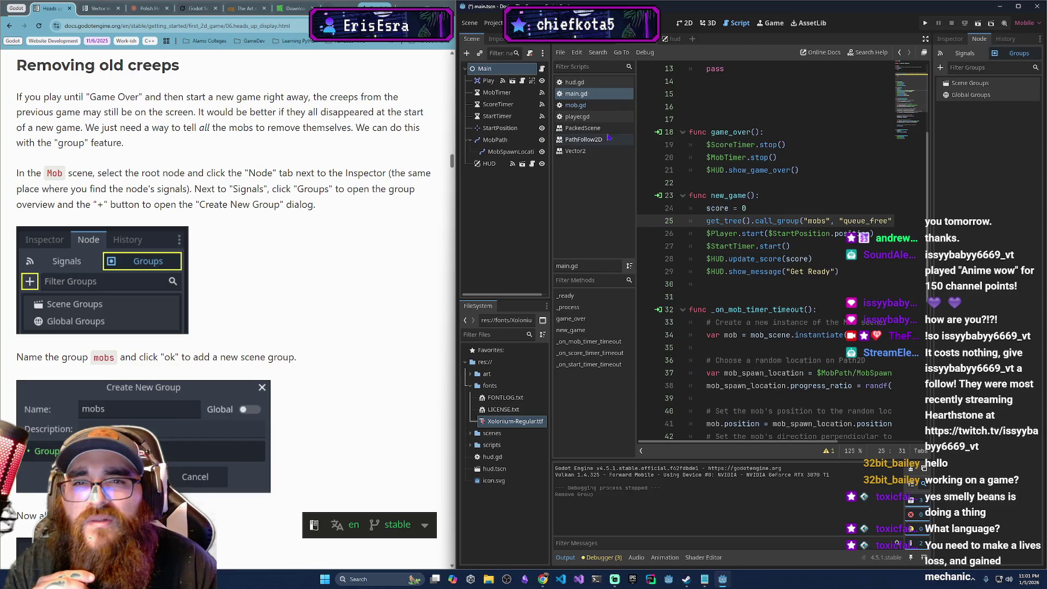
pyautogui.click(604, 42)
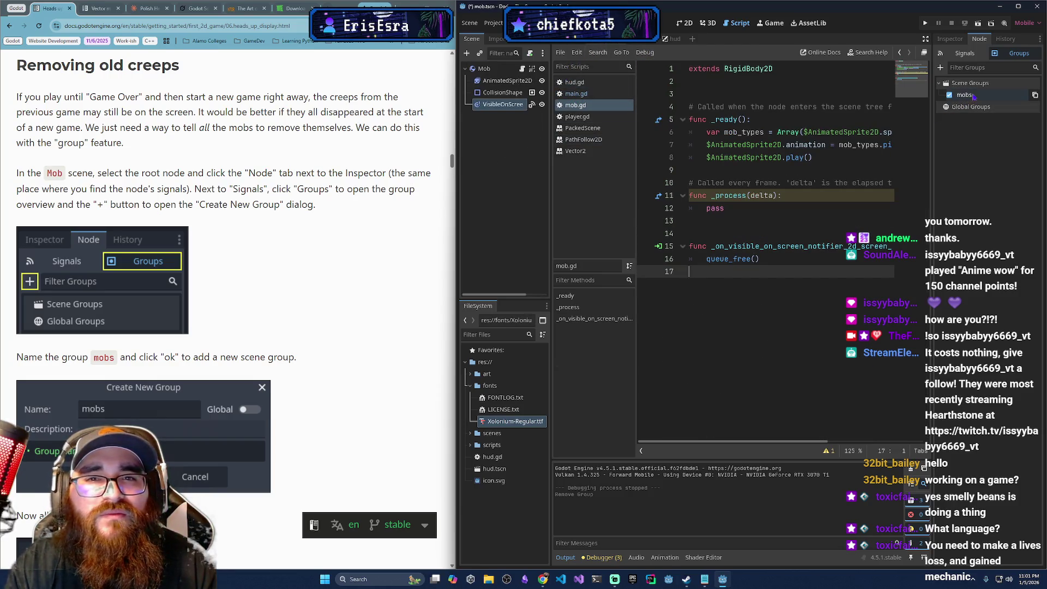
# - Inspect the Mob nodes' groups, add the Mob root to the mobs group, and save
pyautogui.click(496, 69)
pyautogui.click(496, 105)
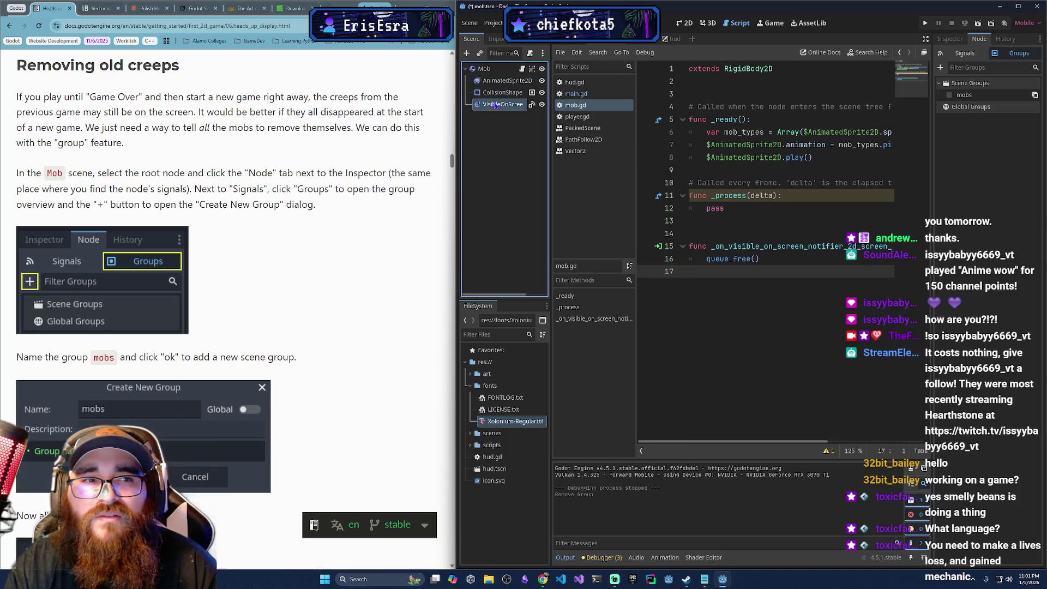
pyautogui.rightClick(964, 95)
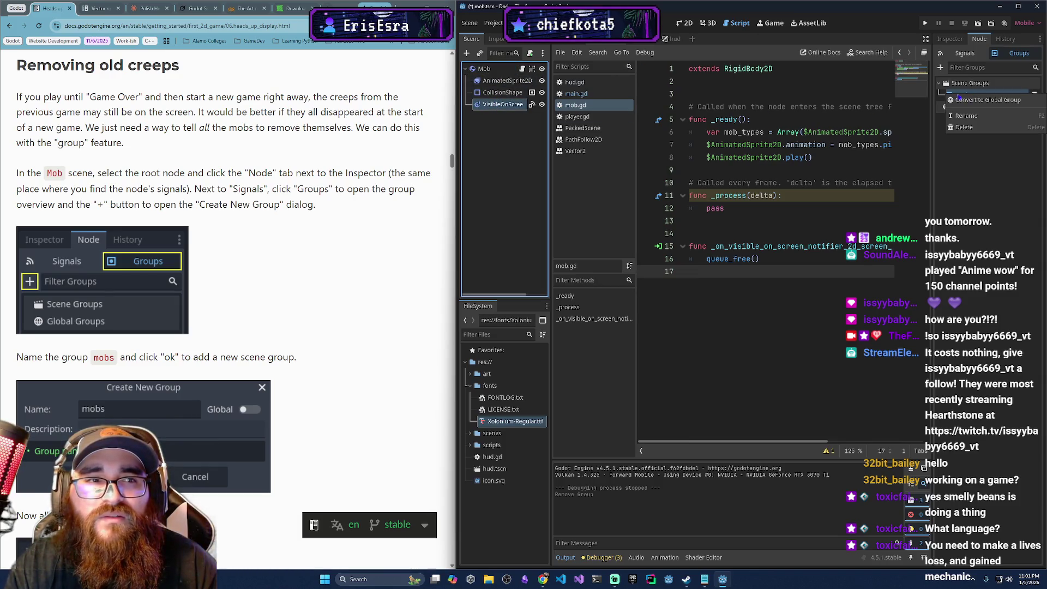
pyautogui.press('Escape')
pyautogui.click(507, 68)
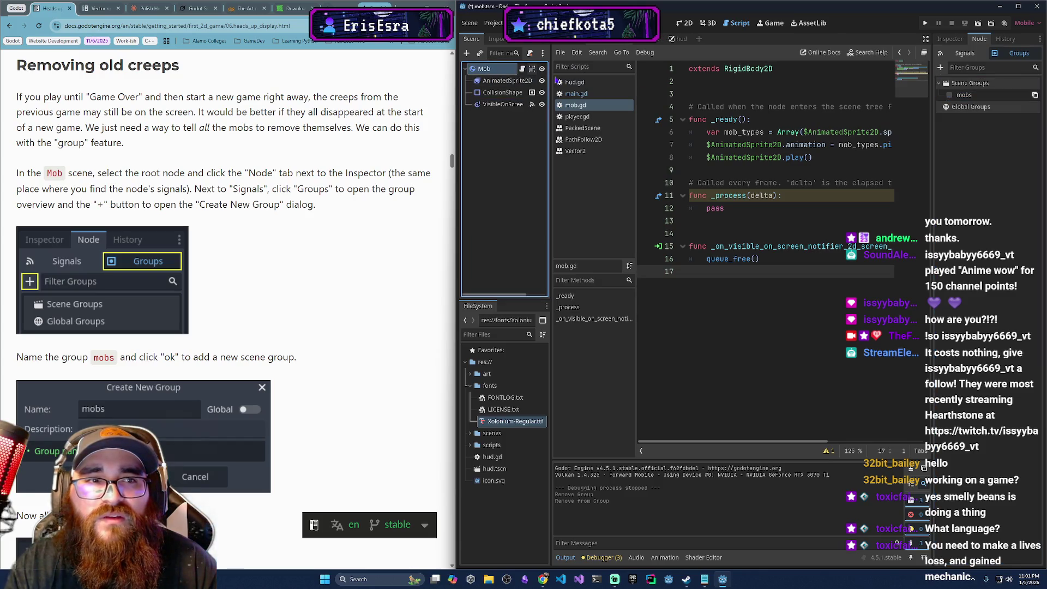
pyautogui.click(949, 95)
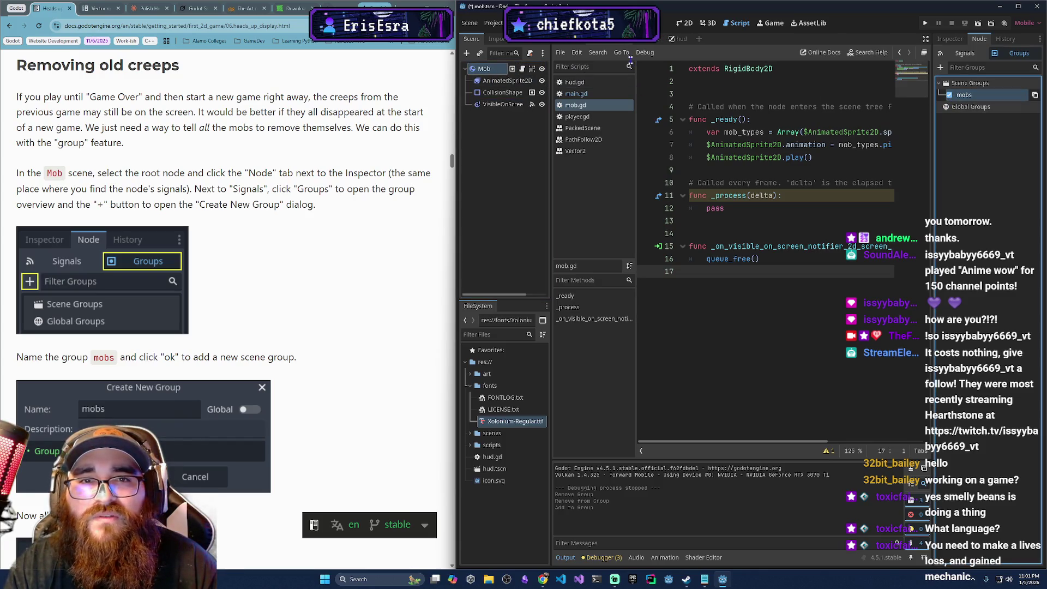
pyautogui.hotkey('ctrl', 's')
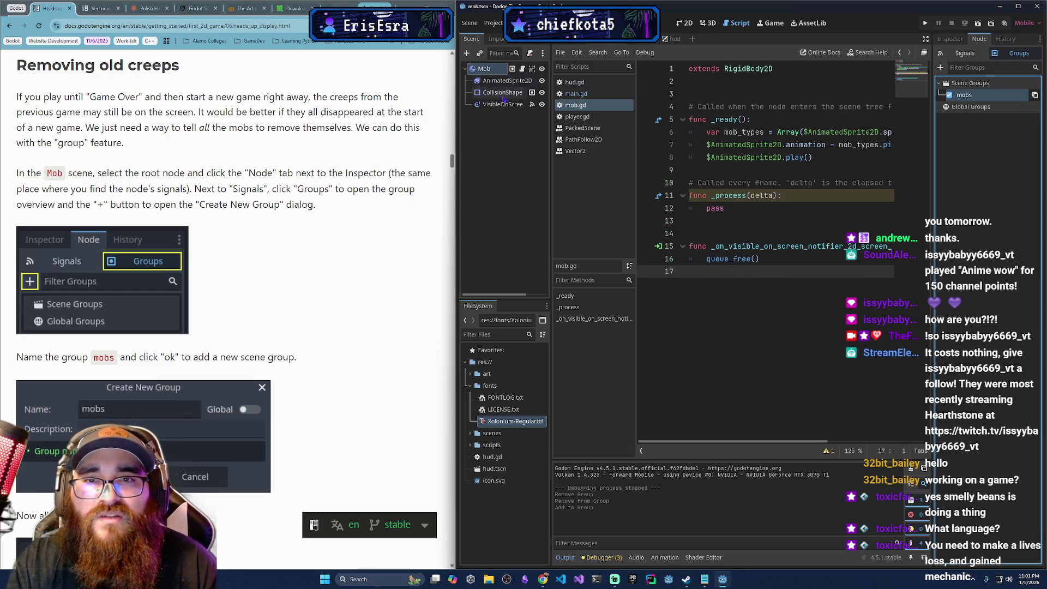
# - Delete the existing mobs group from the Mob scene's Groups panel
pyautogui.click(502, 92)
pyautogui.click(503, 81)
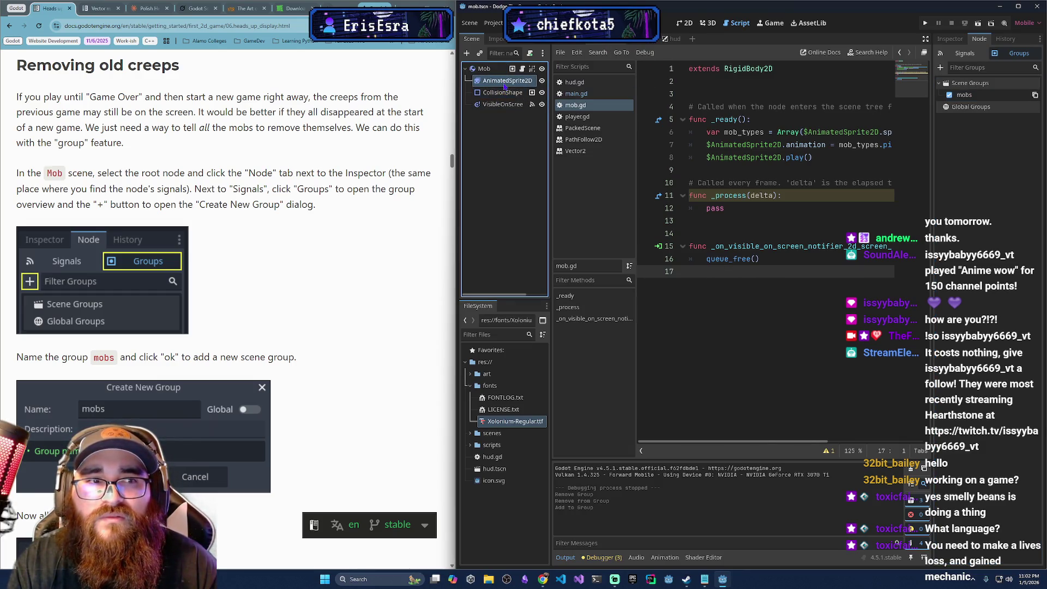
pyautogui.click(503, 106)
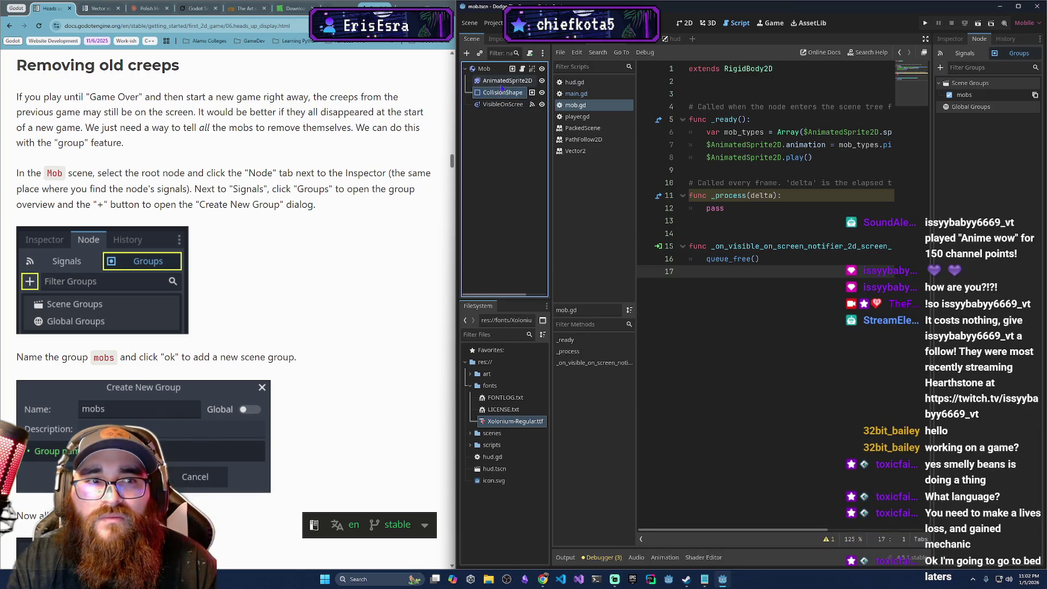
pyautogui.click(503, 80)
pyautogui.rightClick(964, 95)
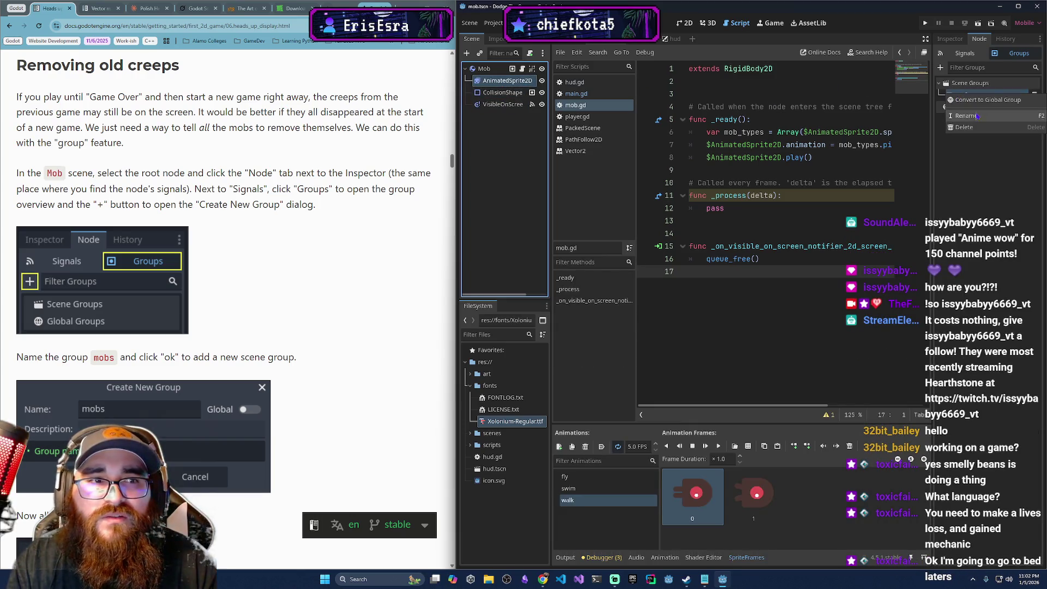
pyautogui.click(970, 130)
pyautogui.click(495, 302)
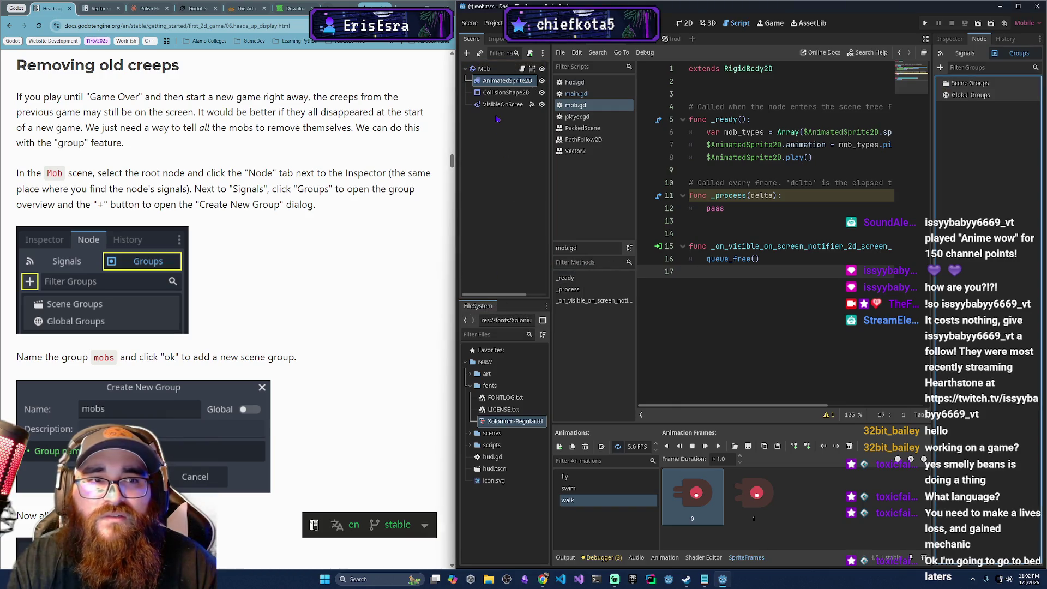
# - Reselect the Mob root node, dismissing its context menu and cancelling the rename
pyautogui.click(495, 103)
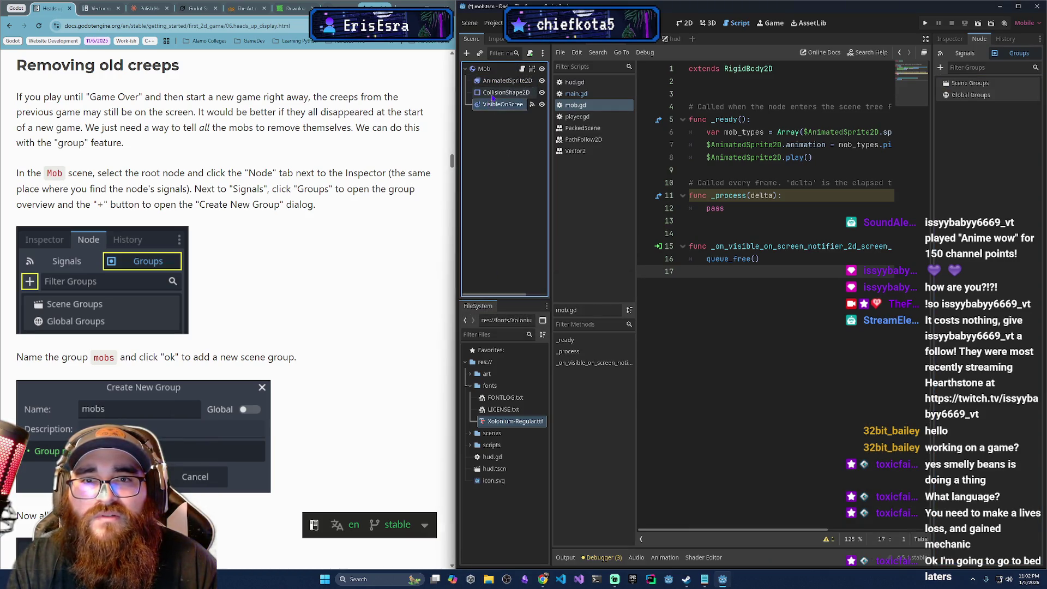
pyautogui.click(500, 81)
pyautogui.click(484, 68)
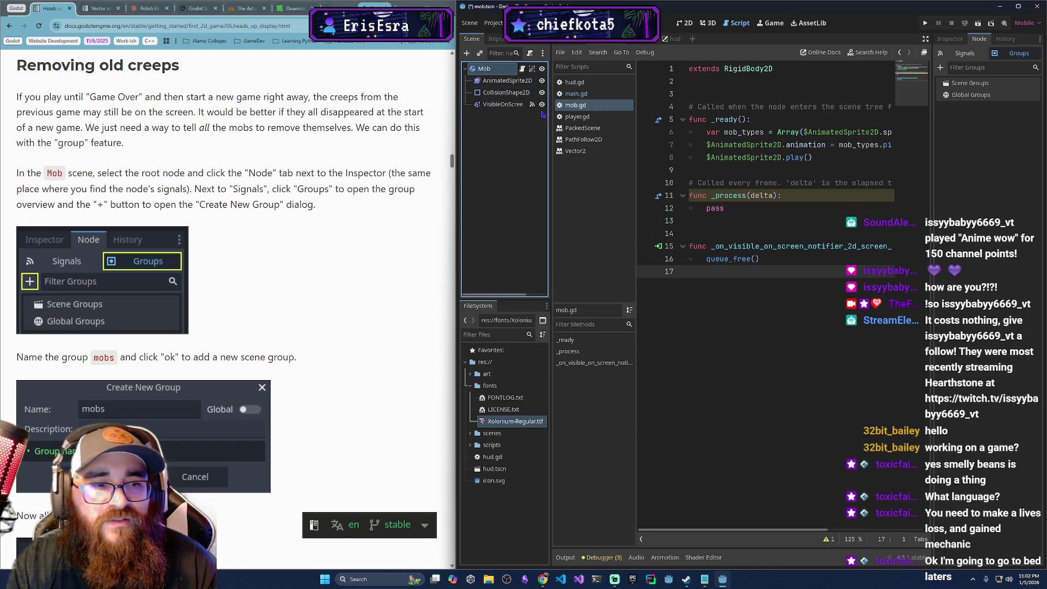
pyautogui.rightClick(497, 74)
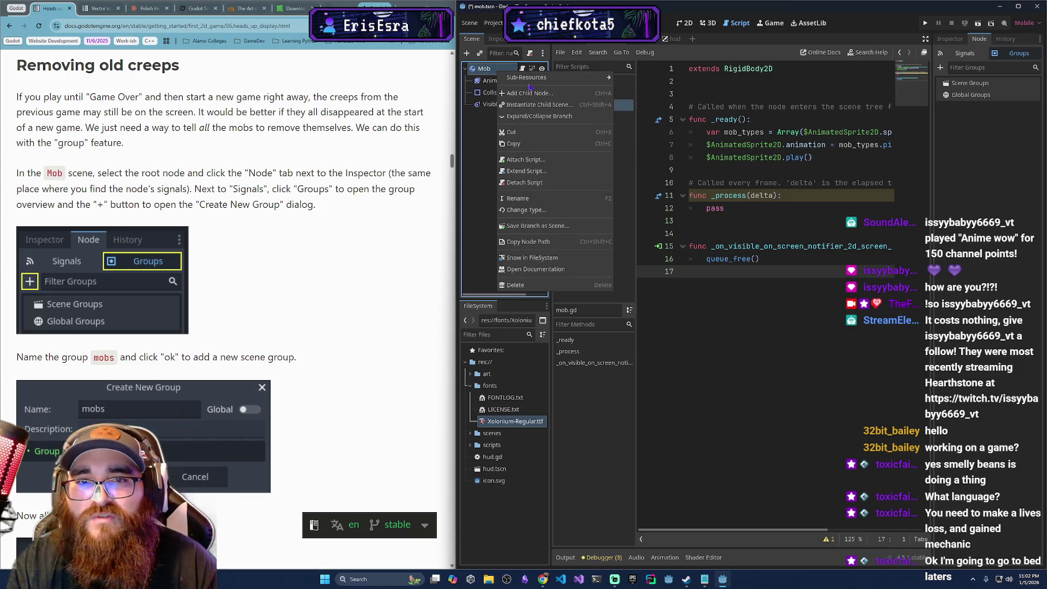
pyautogui.click(486, 163)
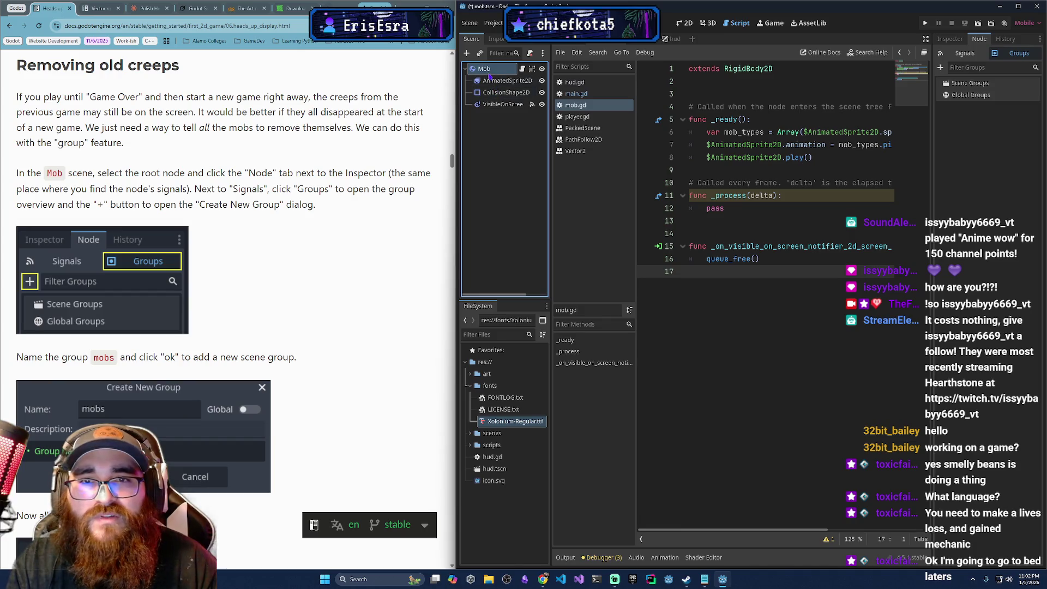
pyautogui.doubleClick(489, 72)
pyautogui.press('Return')
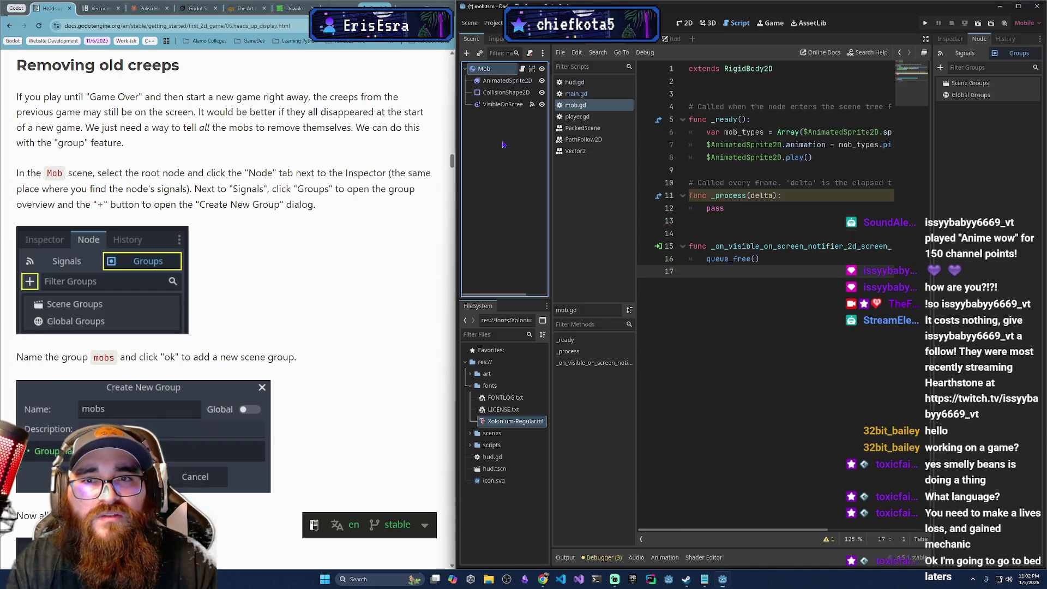
# - Create a new mobs group for the Mob root, verify the child nodes, and save the scene
pyautogui.click(940, 67)
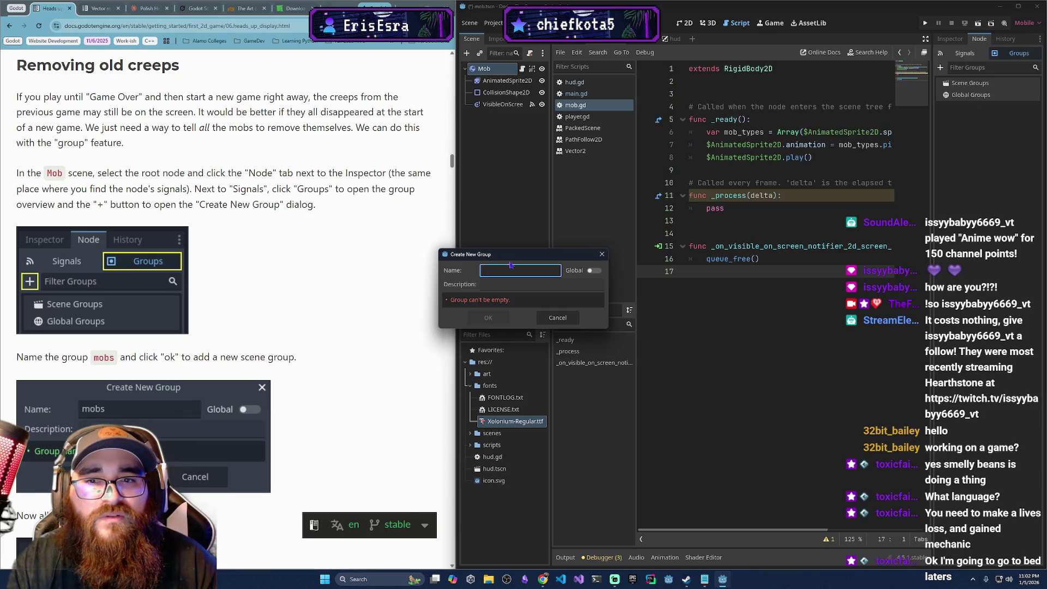
pyautogui.write('mobs')
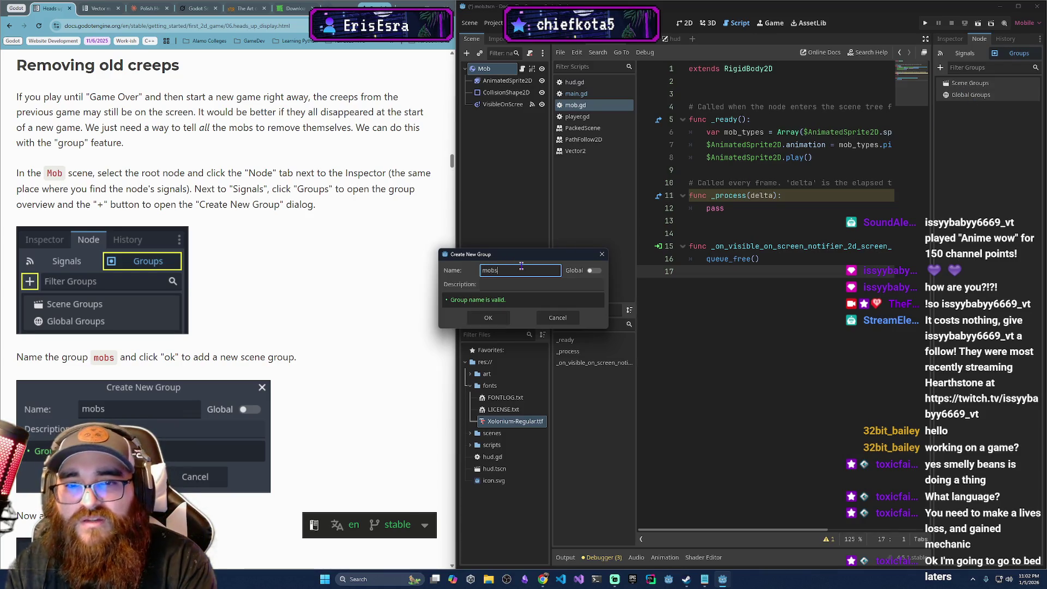
pyautogui.press('Return')
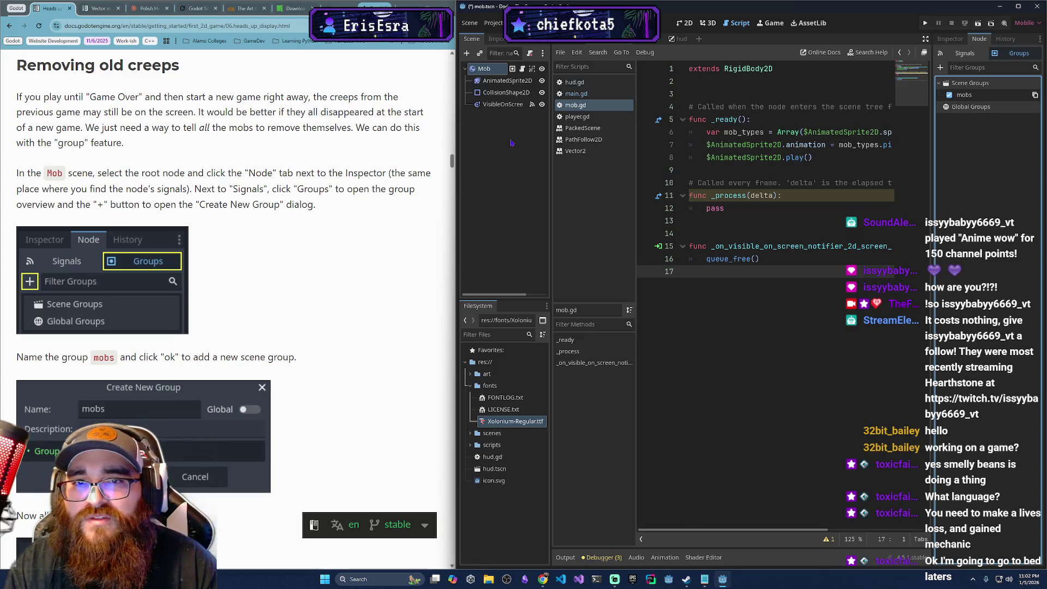
pyautogui.click(507, 81)
pyautogui.click(506, 93)
pyautogui.click(509, 104)
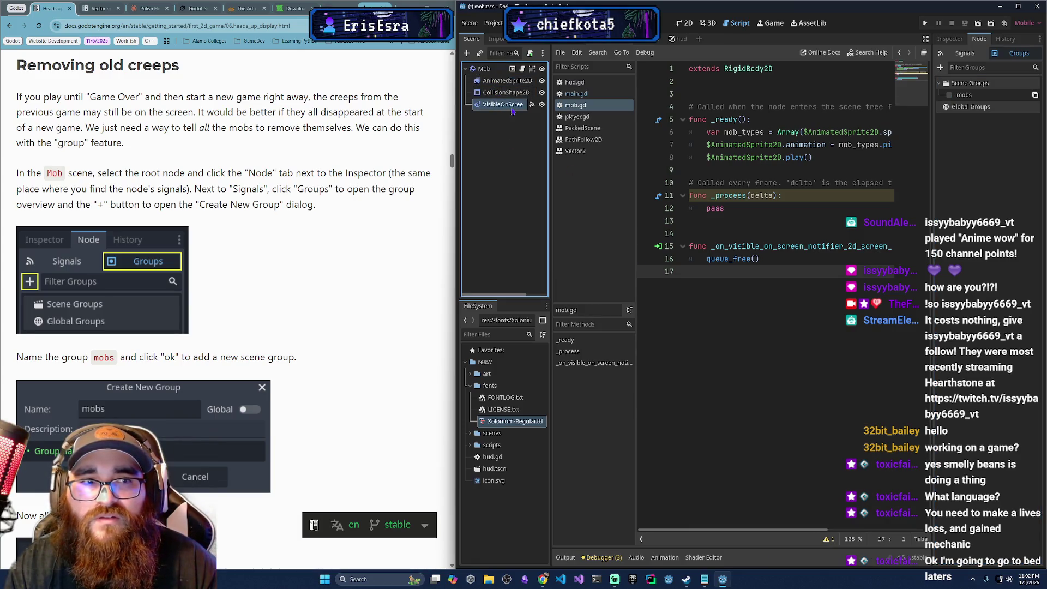
pyautogui.click(484, 69)
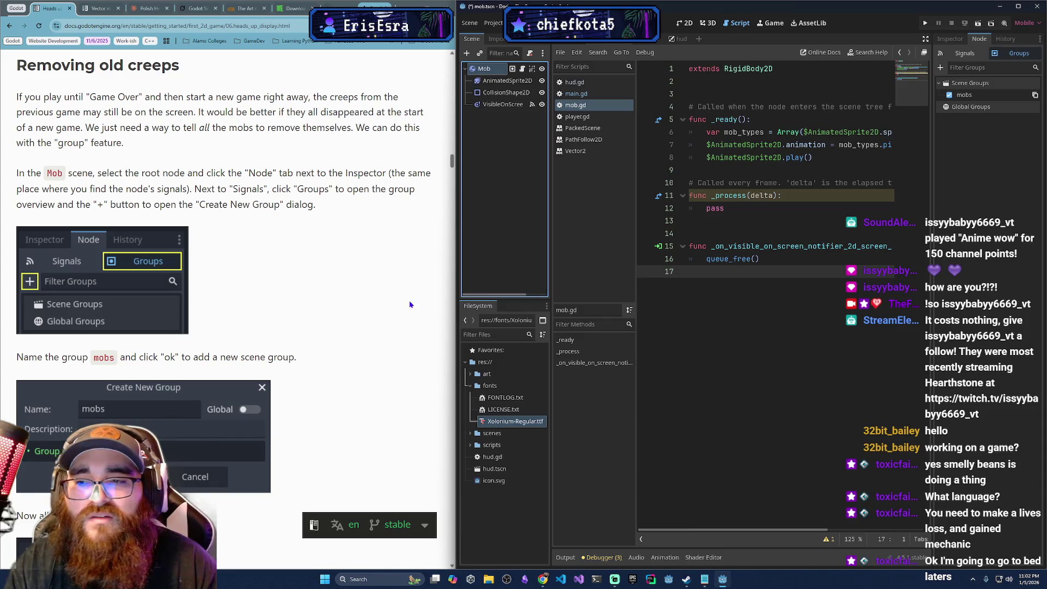
pyautogui.hotkey('ctrl', 's')
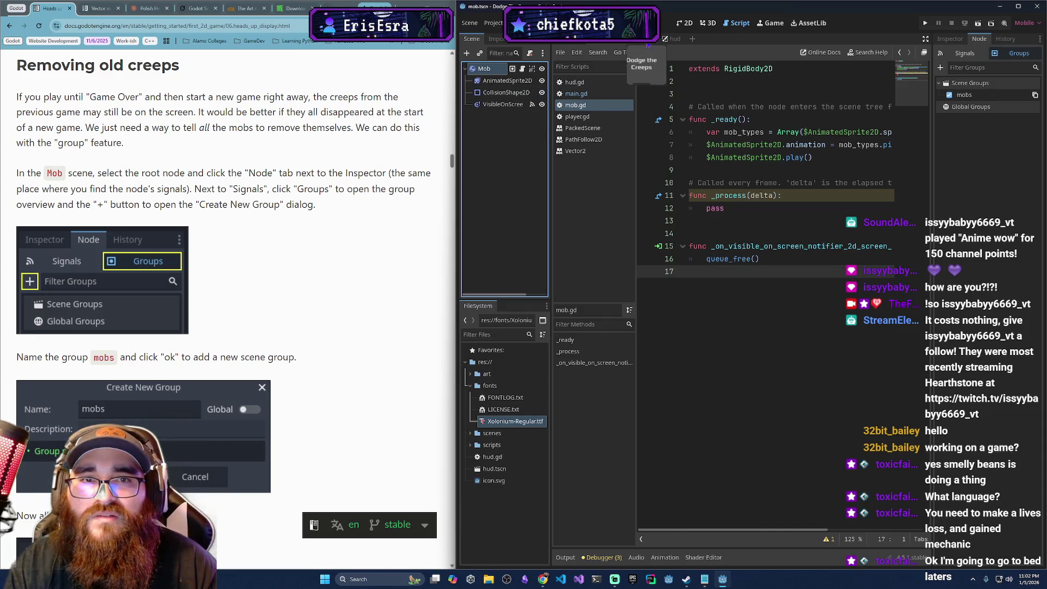
# - In main.gd, move the call_group line from the top of new_game() to after the Get Ready message
pyautogui.click(650, 42)
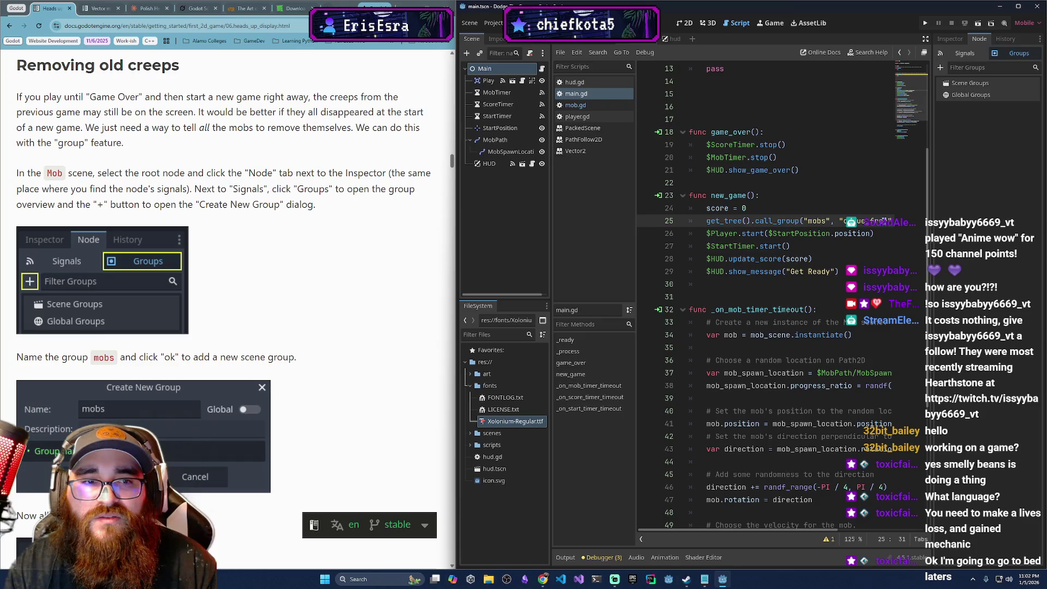
pyautogui.moveTo(706, 221); pyautogui.dragTo(907, 220)
pyautogui.hotkey('ctrl', 'c')
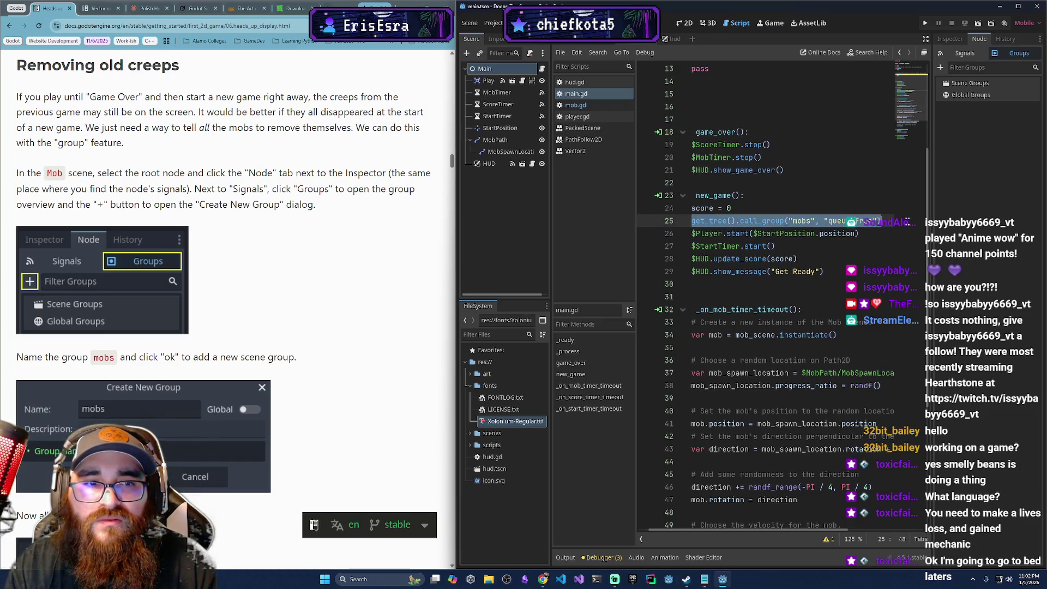
pyautogui.press('BackSpace')
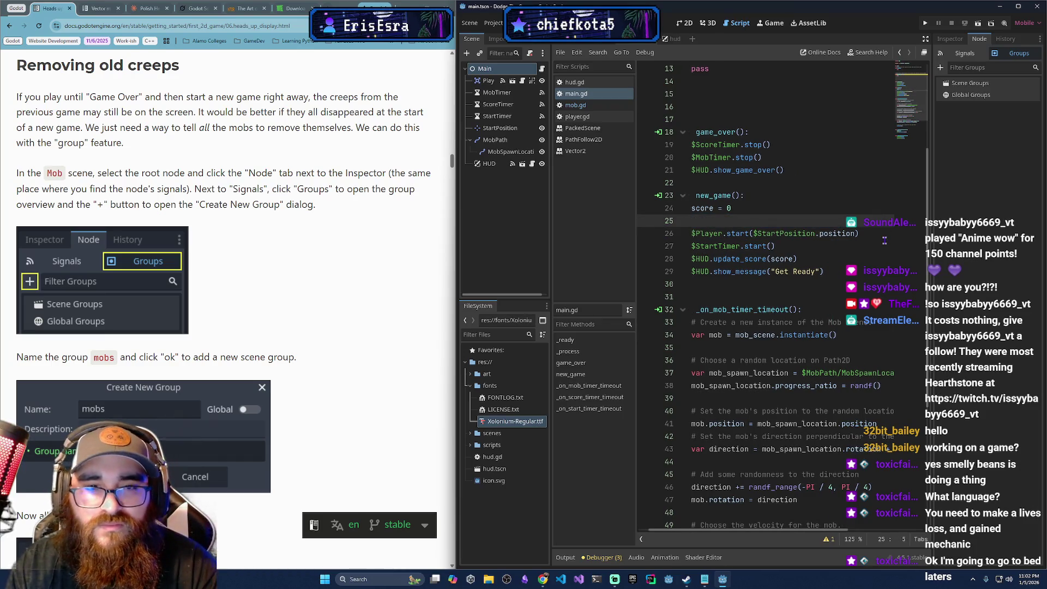
pyautogui.press('BackSpace')
pyautogui.press('BackSpace')
pyautogui.click(892, 259)
pyautogui.press('Return')
pyautogui.hotkey('ctrl', 'v')
pyautogui.press('Down')
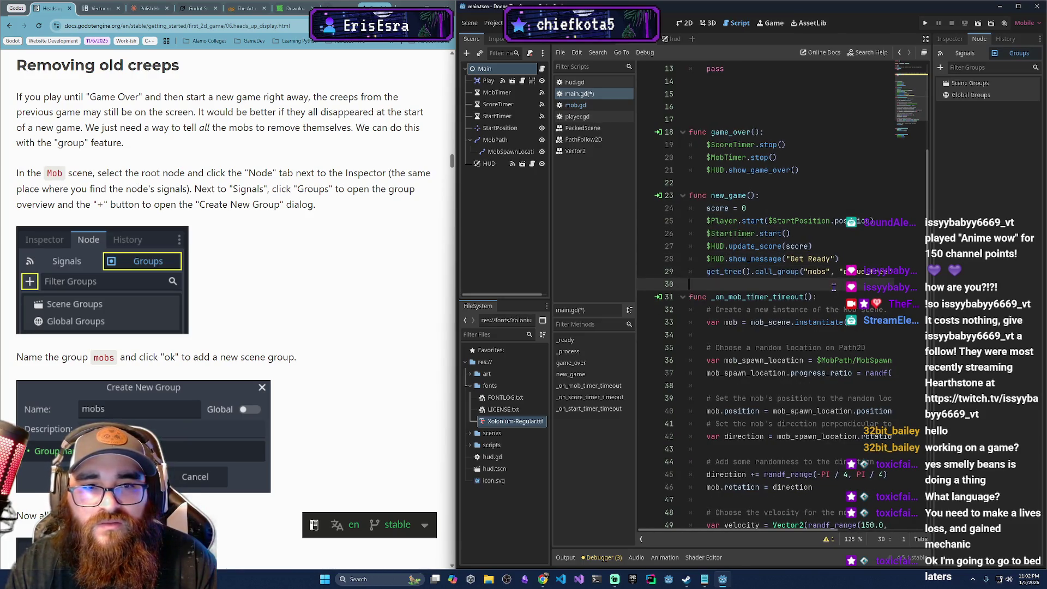
# - Playtest a round of Dodge the Creeps with the arrow keys, then close the game
pyautogui.click(926, 30)
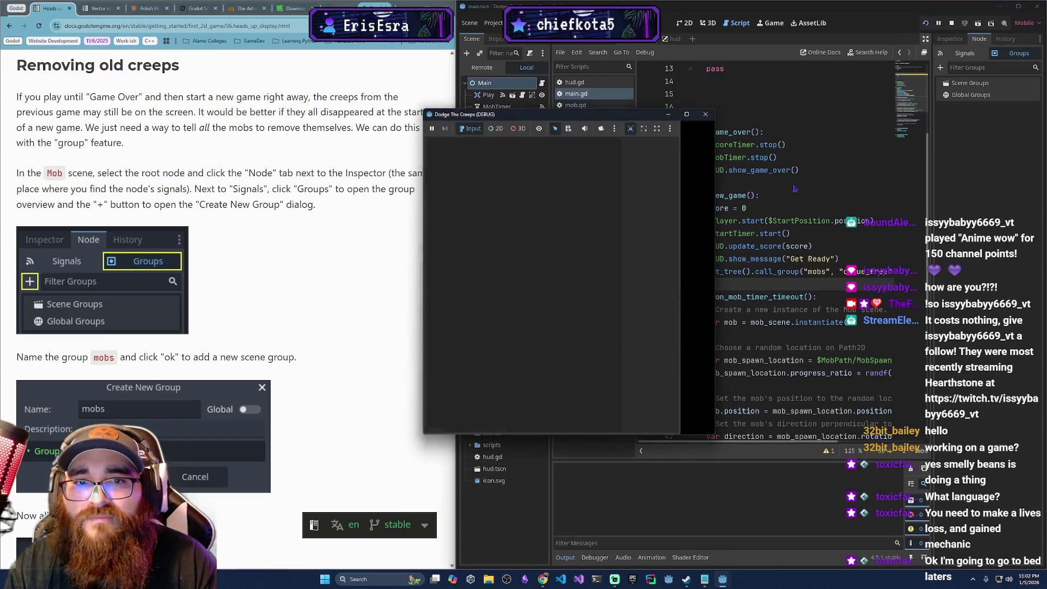
pyautogui.click(570, 383)
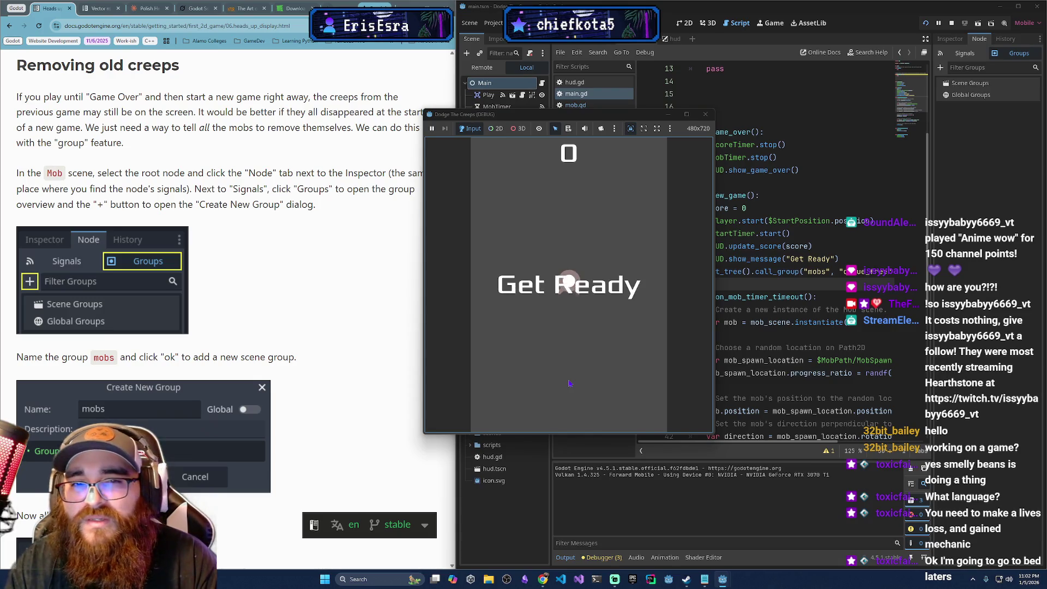
pyautogui.press('Down')
pyautogui.press('Right')
pyautogui.press('Up')
pyautogui.press('Right')
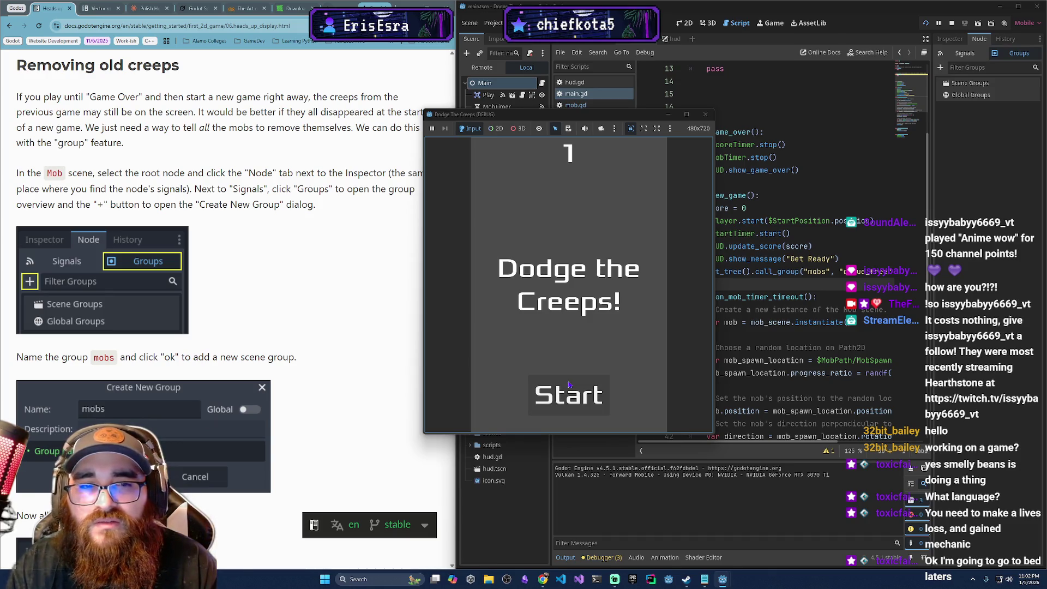
pyautogui.click(705, 114)
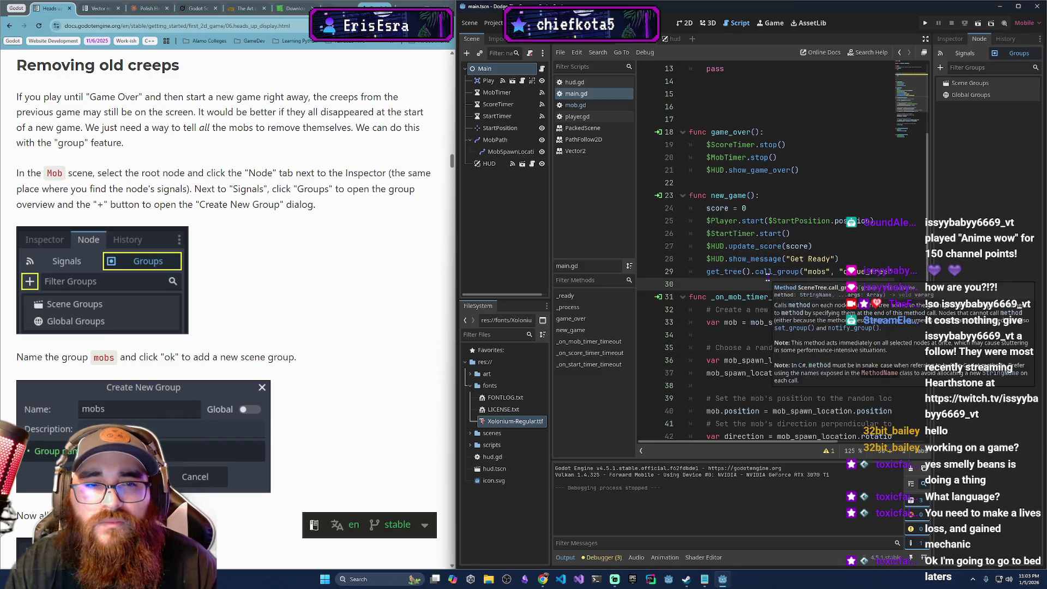
# - Select the get_tree call on line 29 of main.gd
pyautogui.moveTo(708, 271)
pyautogui.mouseDown()
pyautogui.moveTo(714, 289)
pyautogui.moveTo(725, 275)
pyautogui.moveTo(864, 271)
pyautogui.mouseUp()
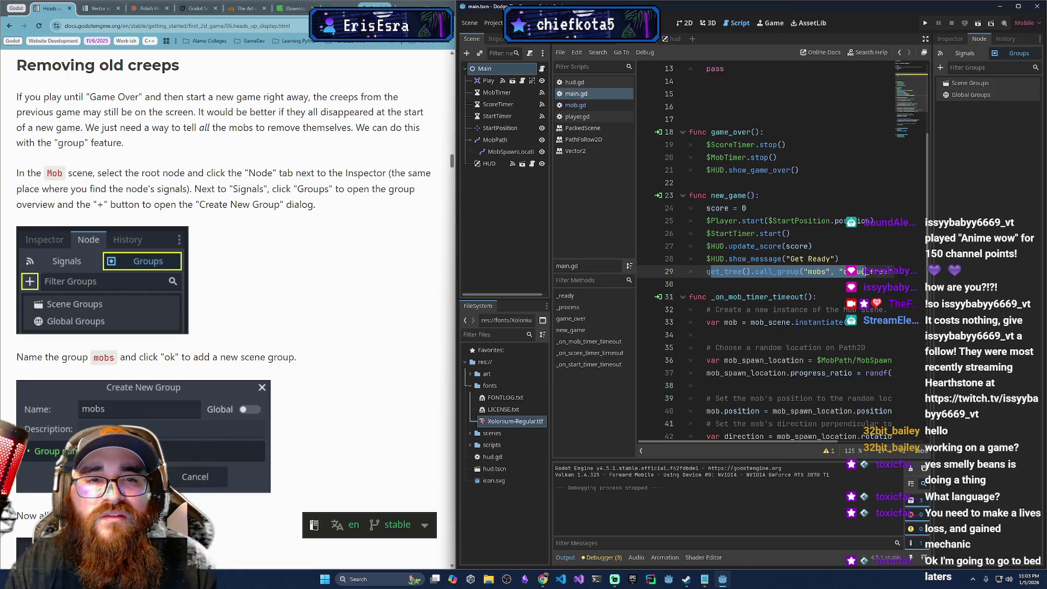
pyautogui.click(717, 282)
pyautogui.moveTo(705, 272); pyautogui.dragTo(741, 273)
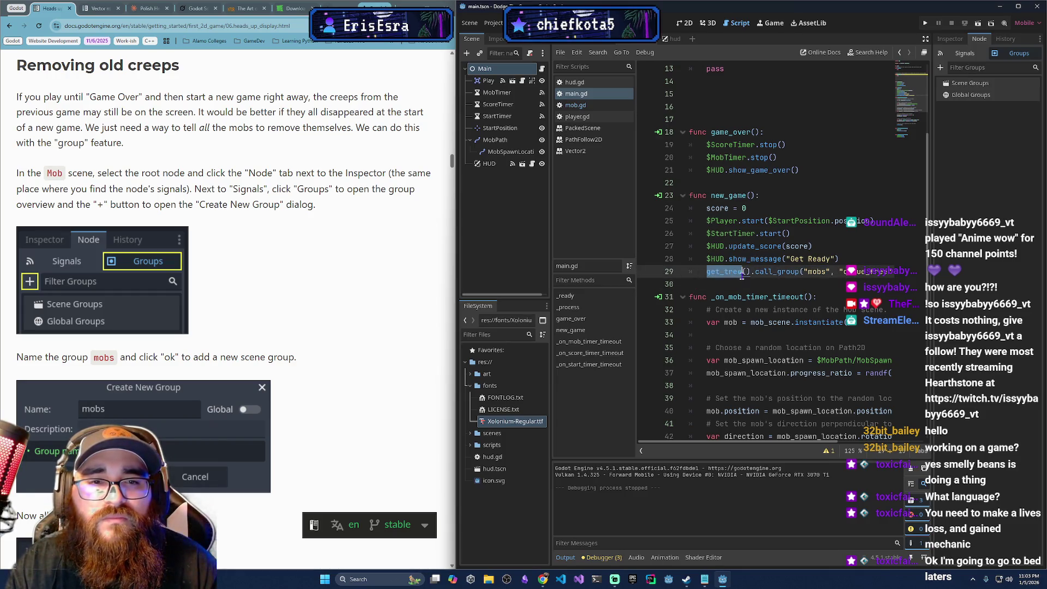
# - Paste get_tree().call_group("mobs", "queue_free") at the end of game_over() with corrected indentation
pyautogui.press('Return')
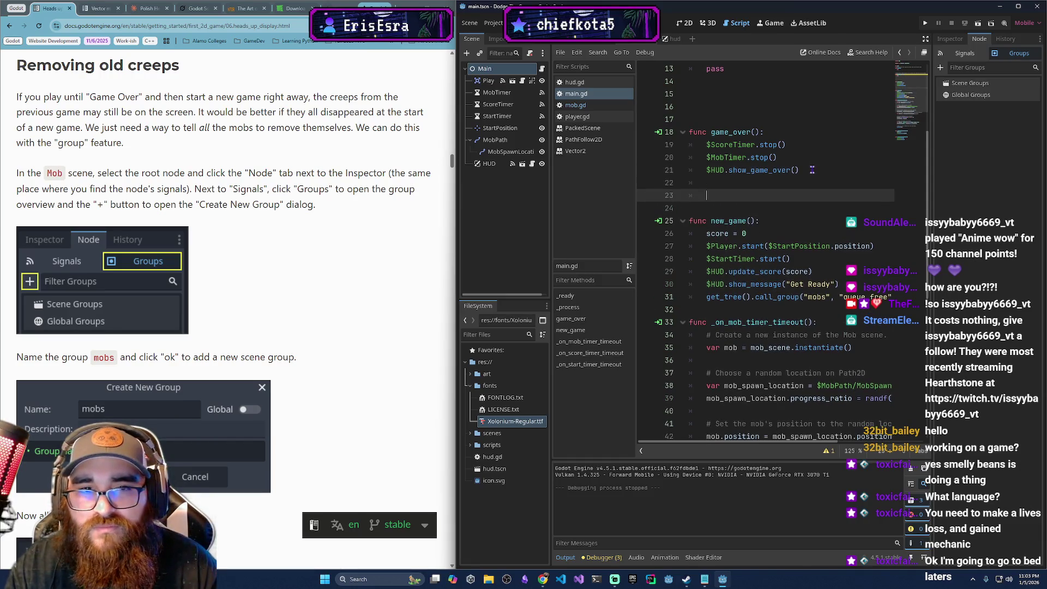
pyautogui.click(666, 288)
pyautogui.click(750, 185)
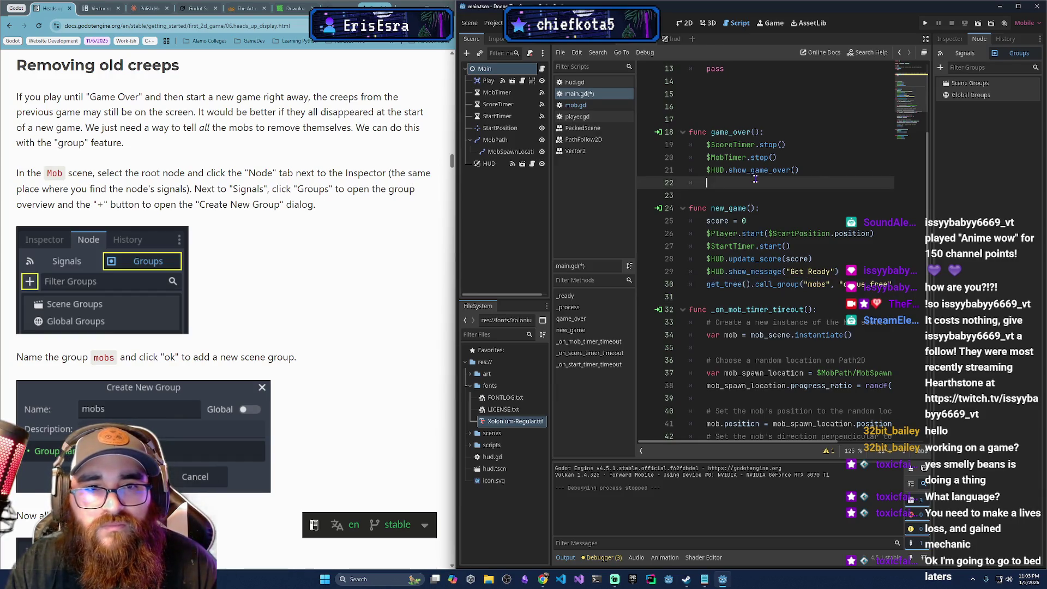
pyautogui.hotkey('ctrl', 'v')
pyautogui.click(724, 183)
pyautogui.press('BackSpace')
pyautogui.click(714, 194)
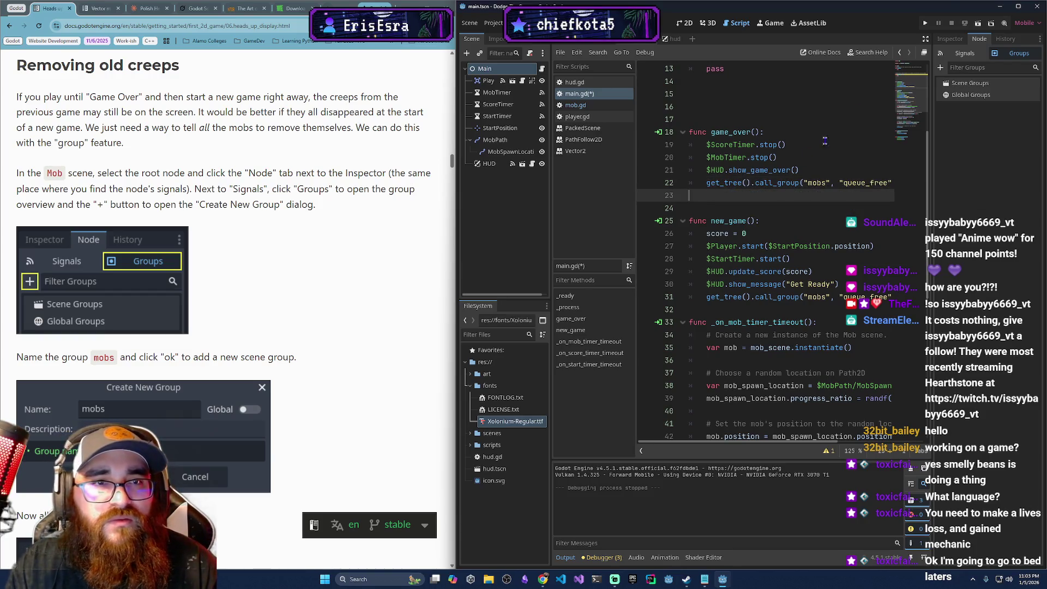
# - Playtest a round until Game Over appears, then close the game window
pyautogui.click(931, 22)
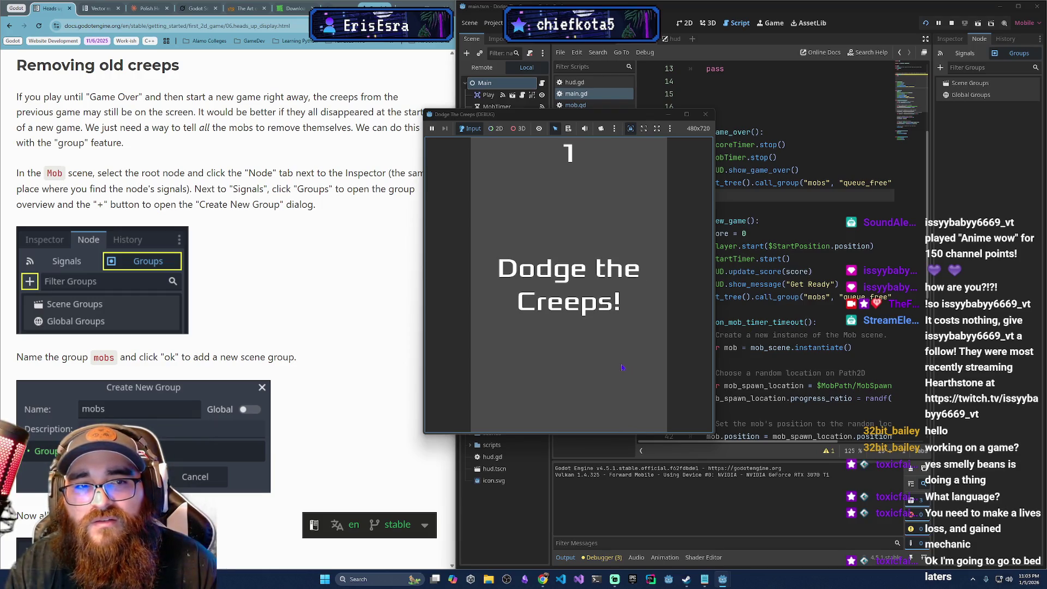
pyautogui.scroll(-5, 352, 352)
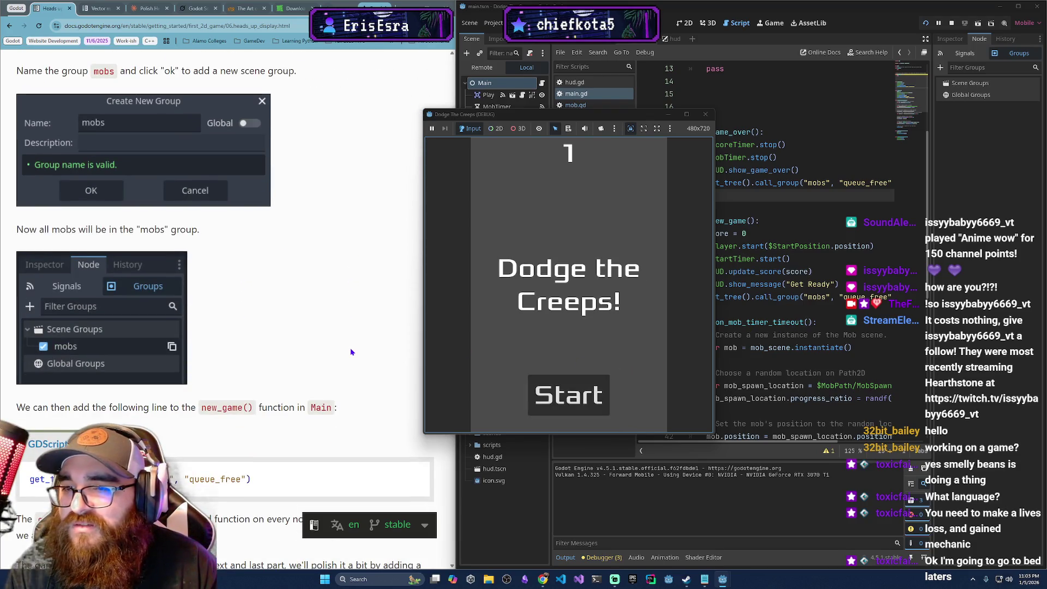
pyautogui.scroll(-2, 351, 352)
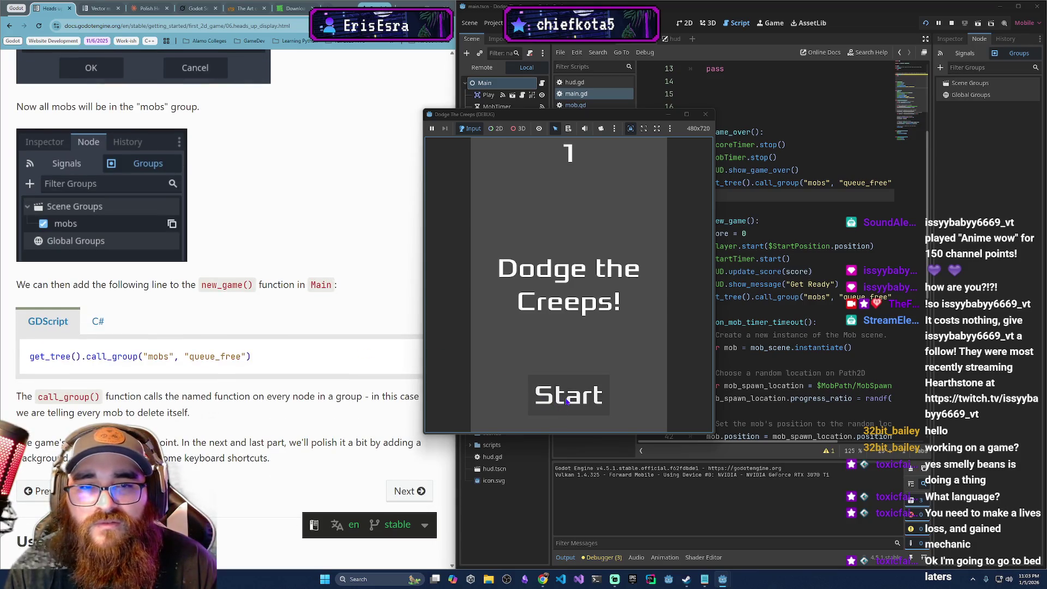
pyautogui.click(581, 390)
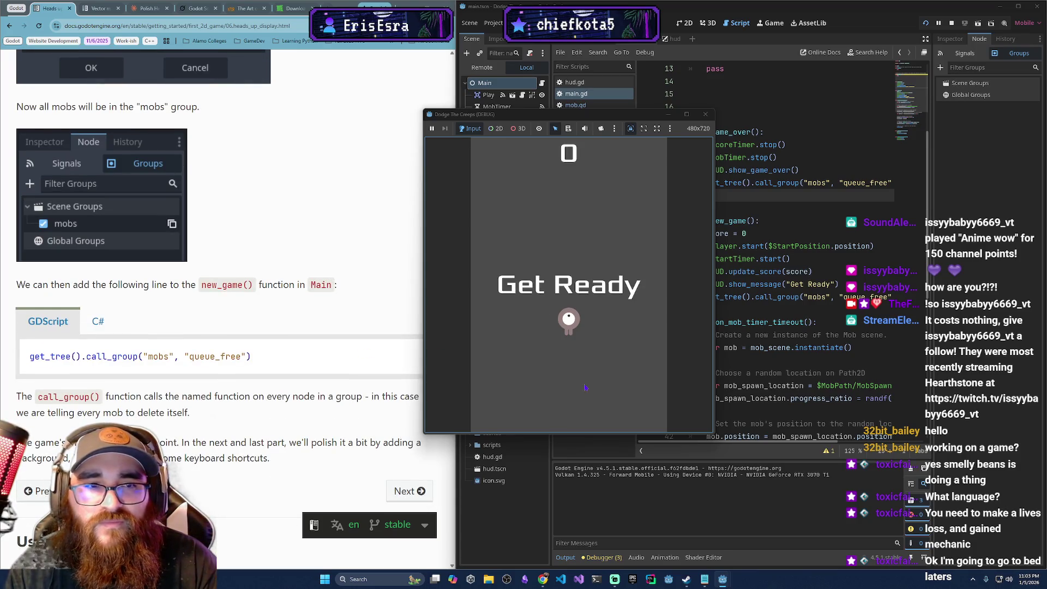
pyautogui.press('Right')
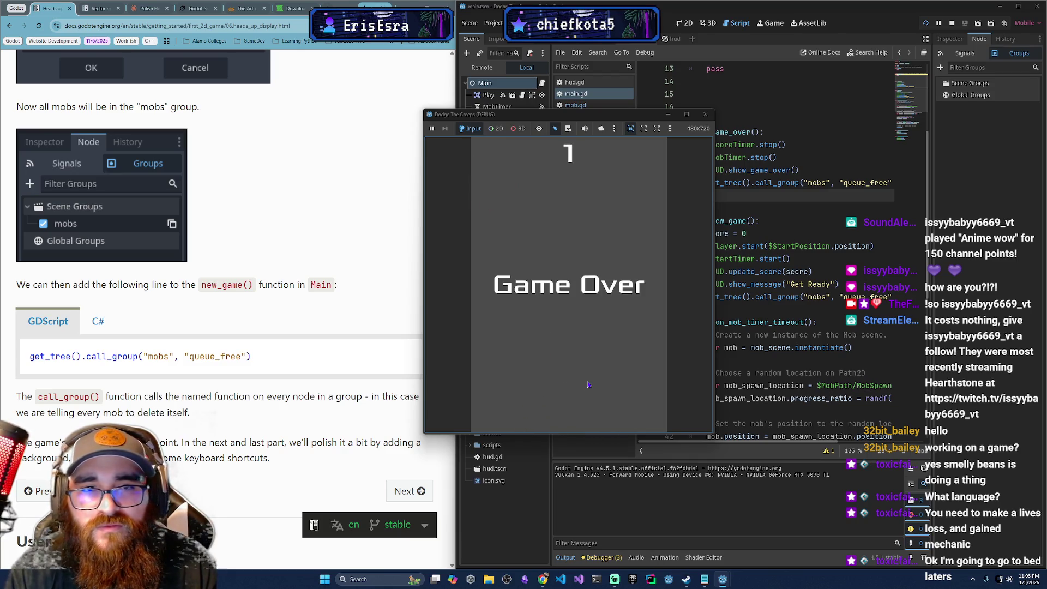
pyautogui.click(705, 114)
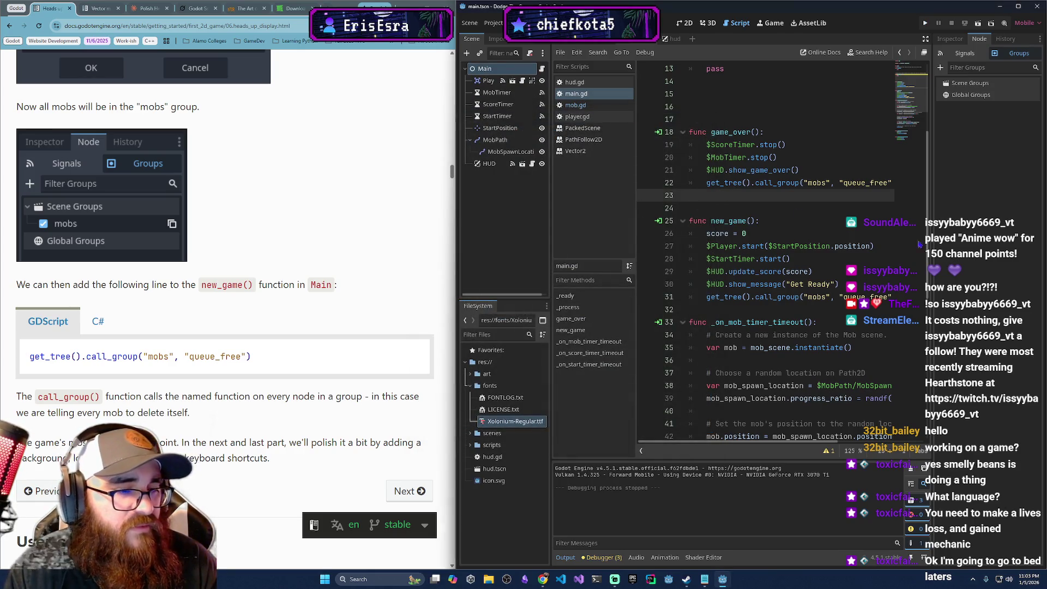
# - Comment out the call_group line in game_over() with a #
pyautogui.scroll(-2, 417, 358)
pyautogui.scroll(3, 417, 358)
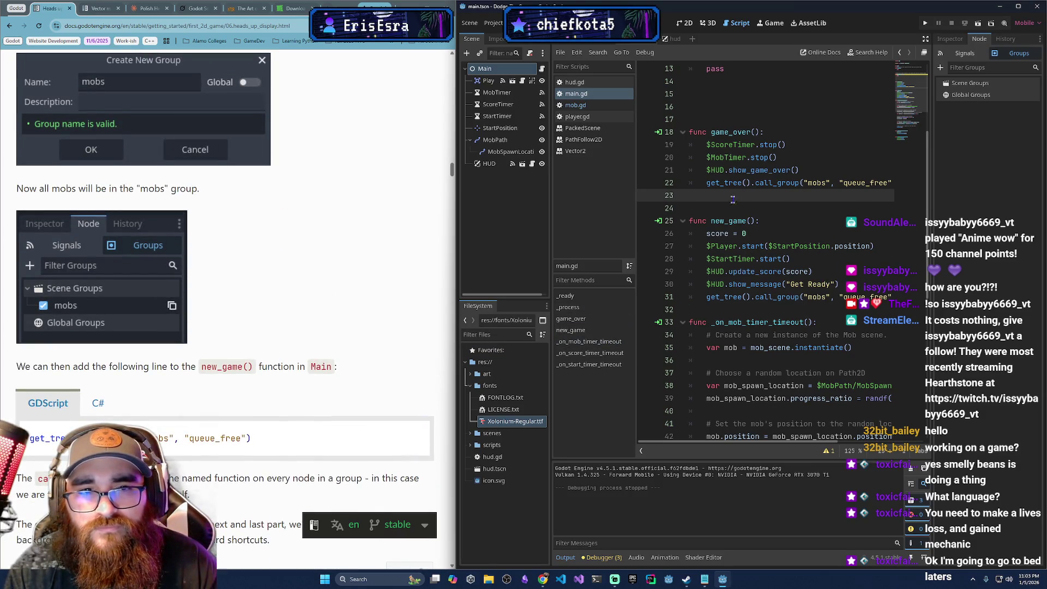
pyautogui.click(705, 182)
pyautogui.write('#')
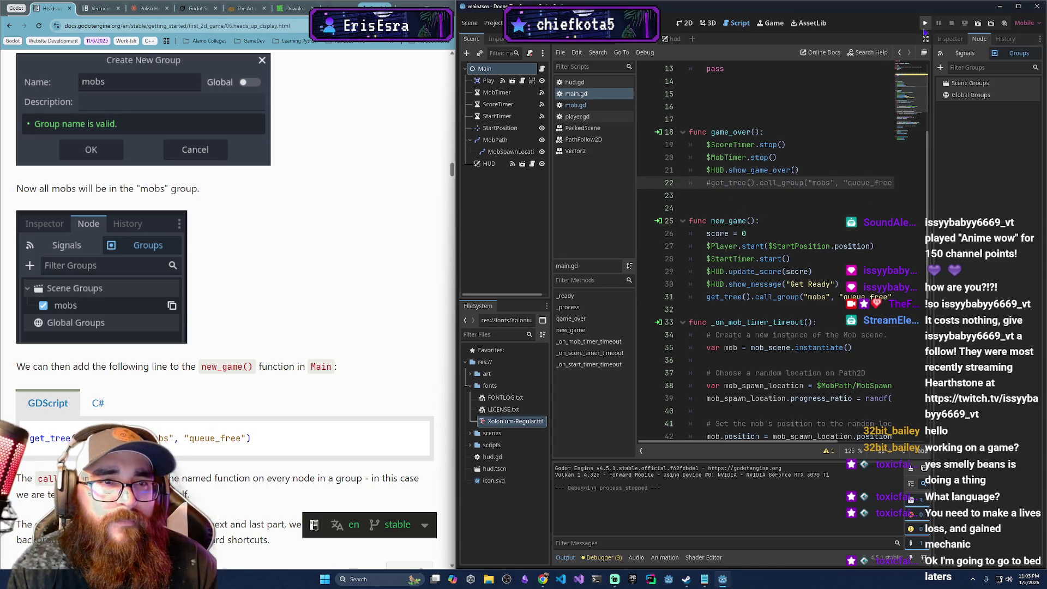
# - Run the game again and play a first round with the arrow keys
pyautogui.click(925, 23)
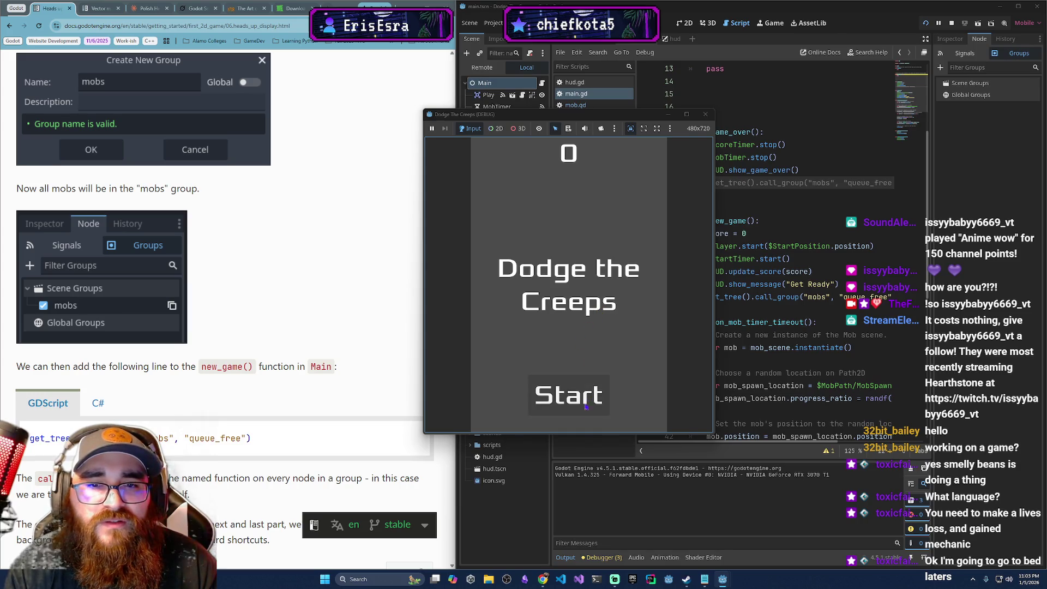
pyautogui.click(572, 411)
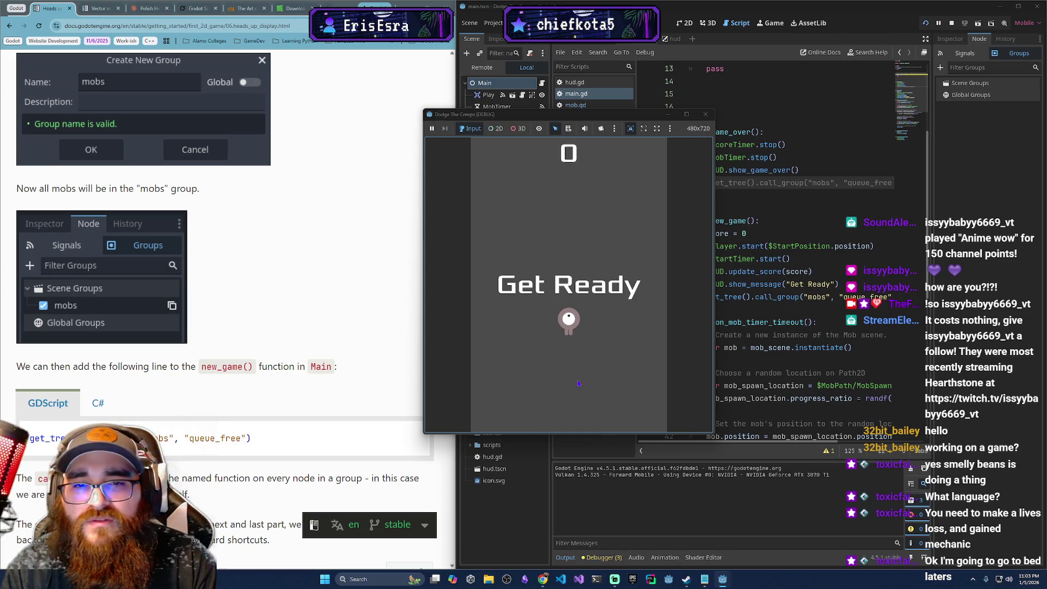
pyautogui.press('Up')
pyautogui.press('Right')
pyautogui.press('Down')
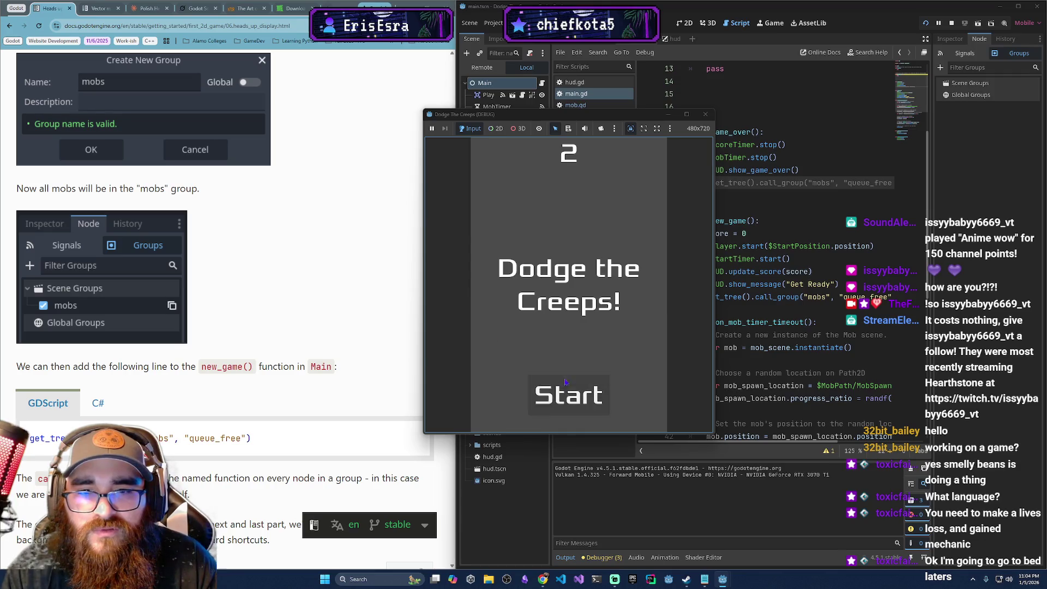
# - Start another round after Game Over and dodge the mobs
pyautogui.click(565, 382)
pyautogui.press('Up')
pyautogui.press('Left')
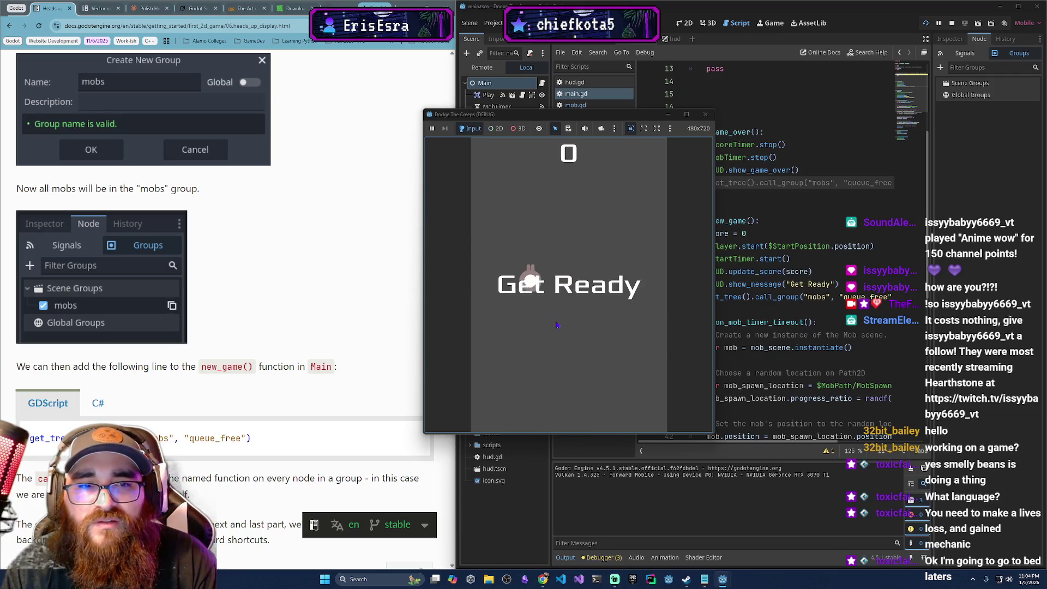
pyautogui.press('Right')
pyautogui.press('Left')
pyautogui.press('Down')
pyautogui.press('Up')
pyautogui.press('Left')
pyautogui.press('Right')
pyautogui.press('Down')
pyautogui.press('Up')
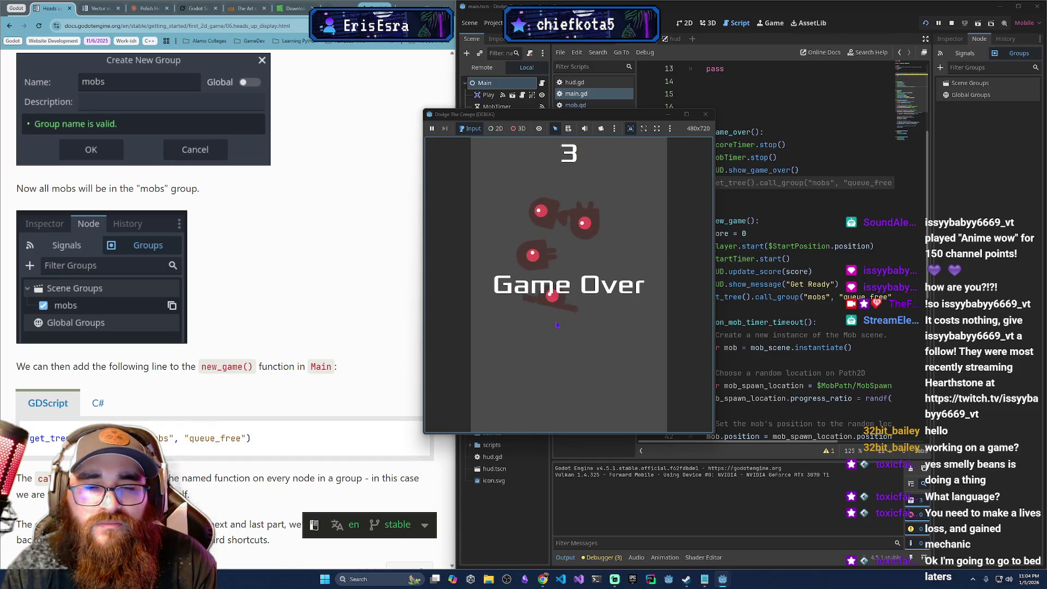
# - Restart to confirm old mobs are cleared, play the round, then begin another
pyautogui.click(571, 388)
pyautogui.press('Left')
pyautogui.press('Up')
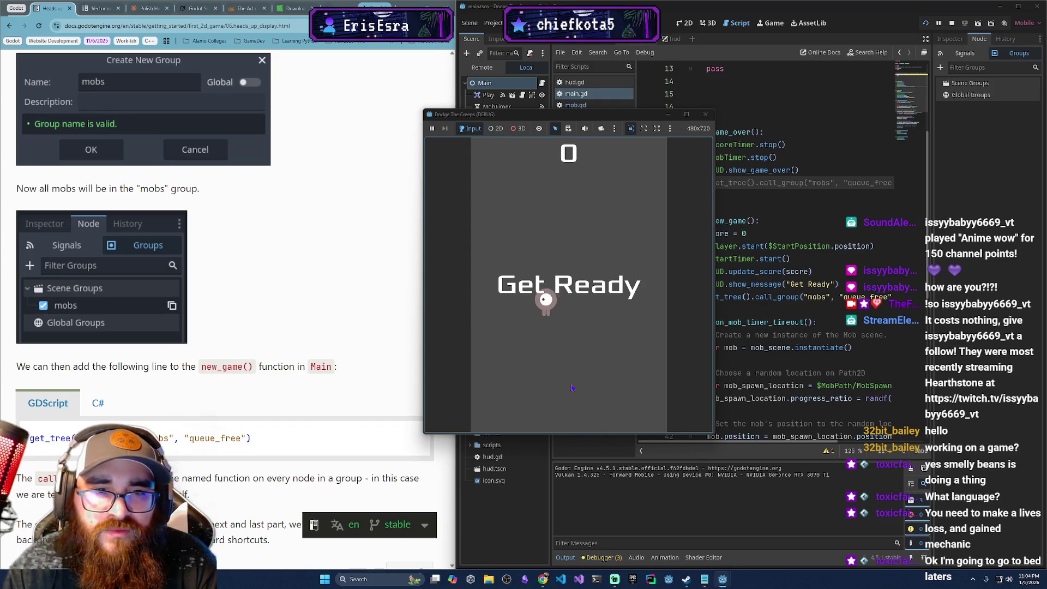
pyautogui.press('Right')
pyautogui.press('Down')
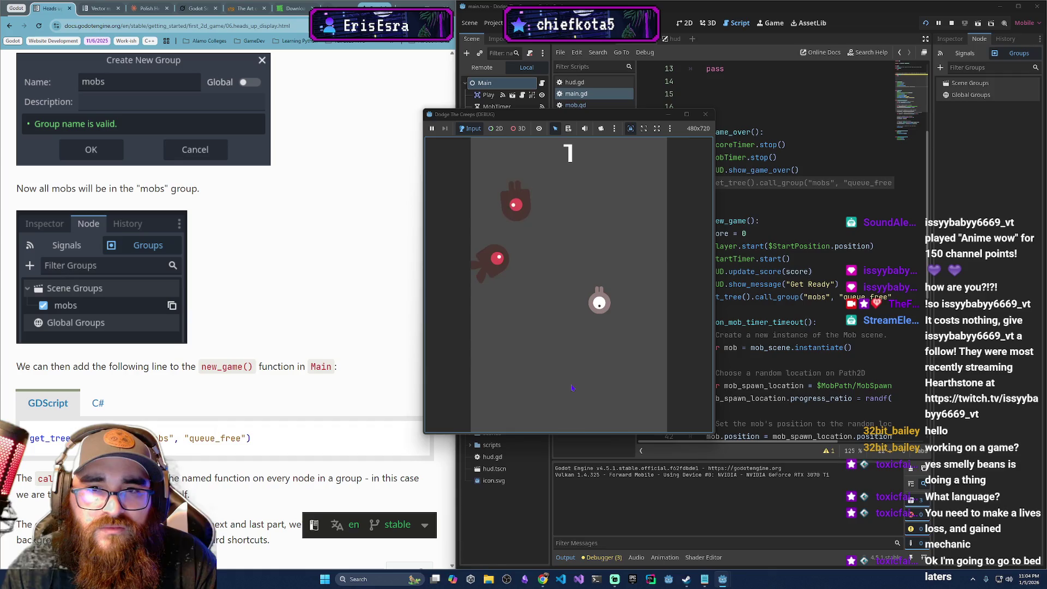
pyautogui.press('Up')
pyautogui.press('Up')
pyautogui.press('Left')
pyautogui.press('Right')
pyautogui.press('Up')
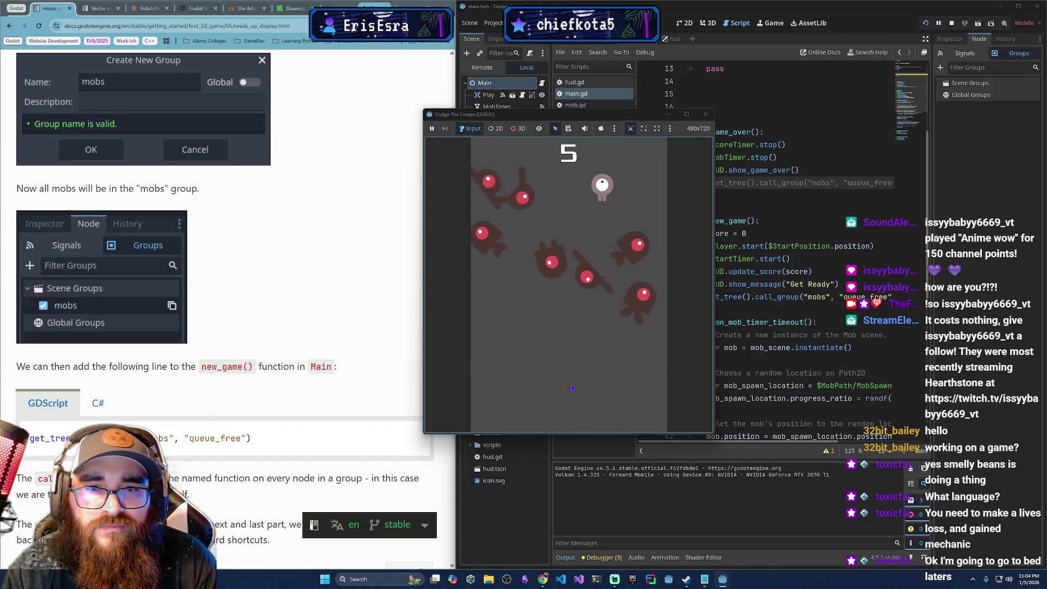
pyautogui.press('Left')
pyautogui.press('Down')
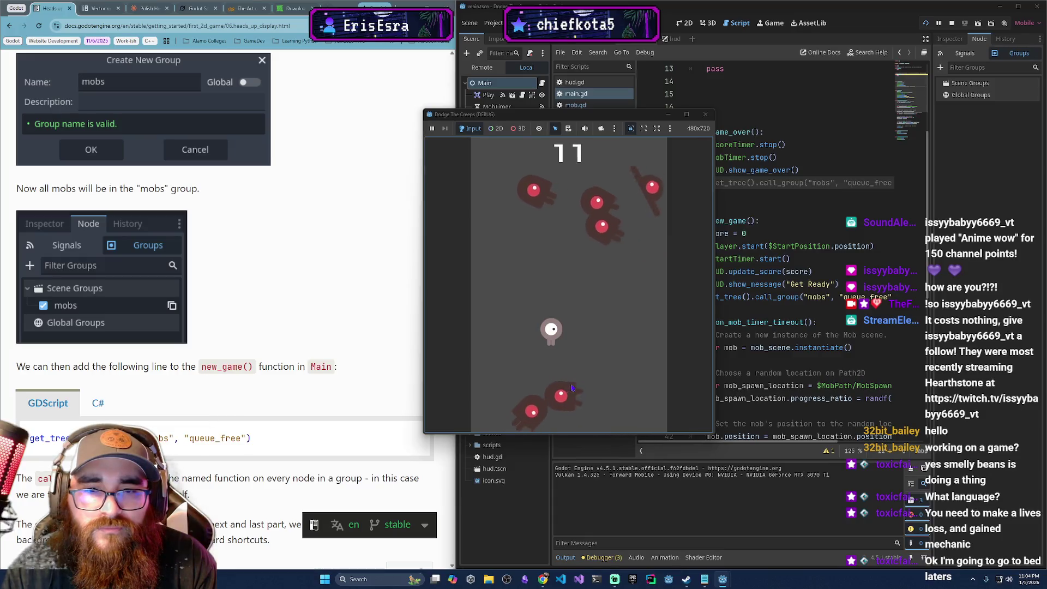
pyautogui.press('Left')
pyautogui.press('Down')
pyautogui.press('Right')
pyautogui.press('Up')
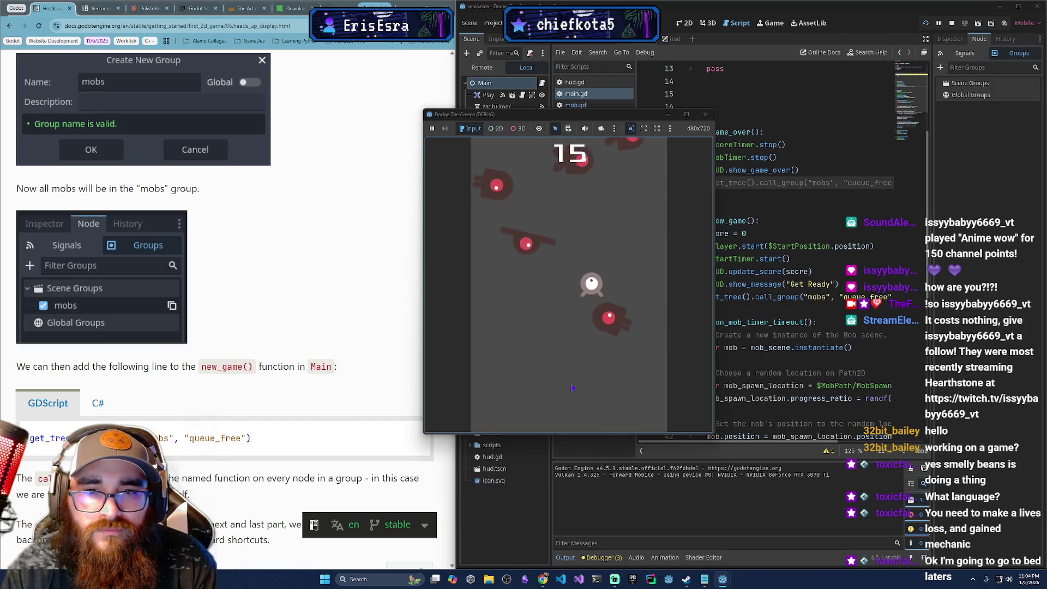
pyautogui.press('Right')
pyautogui.press('Down')
pyautogui.press('Down')
pyautogui.press('Left')
pyautogui.press('Up')
pyautogui.press('Right')
pyautogui.press('Left')
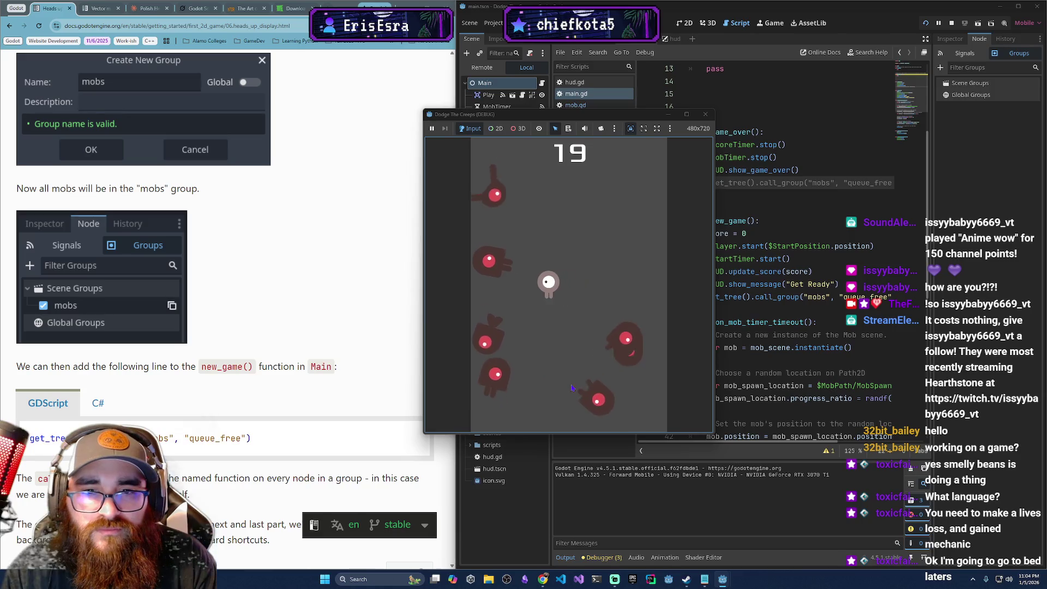
pyautogui.press('Right')
pyautogui.press('Down')
pyautogui.press('Left')
pyautogui.press('Left')
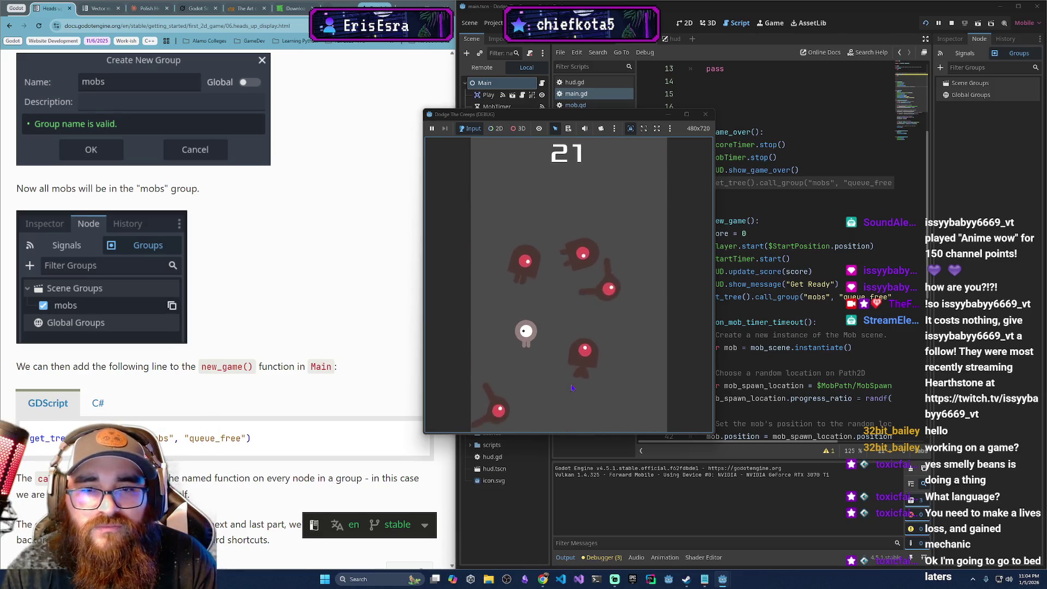
pyautogui.press('Right')
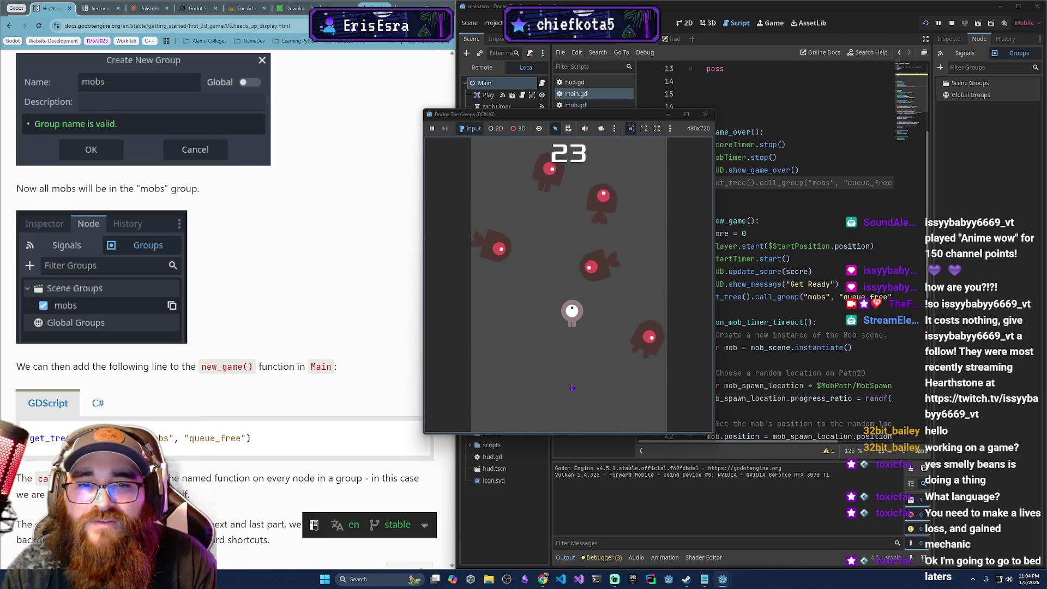
pyautogui.press('Right')
pyautogui.press('Down')
pyautogui.press('Right')
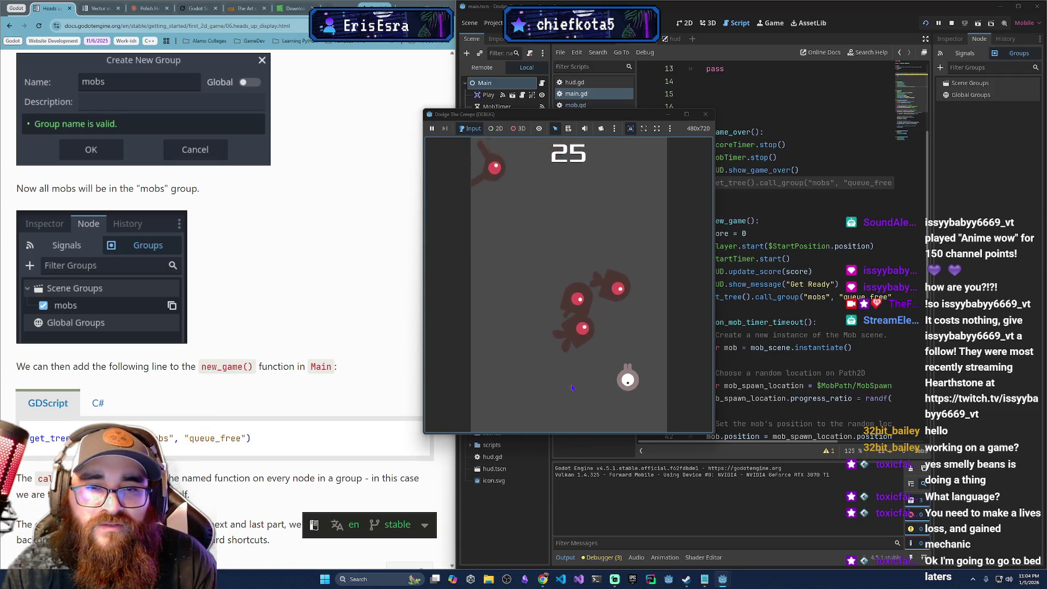
pyautogui.press('Left')
pyautogui.press('Up')
pyautogui.press('Up')
pyautogui.press('Left')
pyautogui.press('Right')
pyautogui.press('Up')
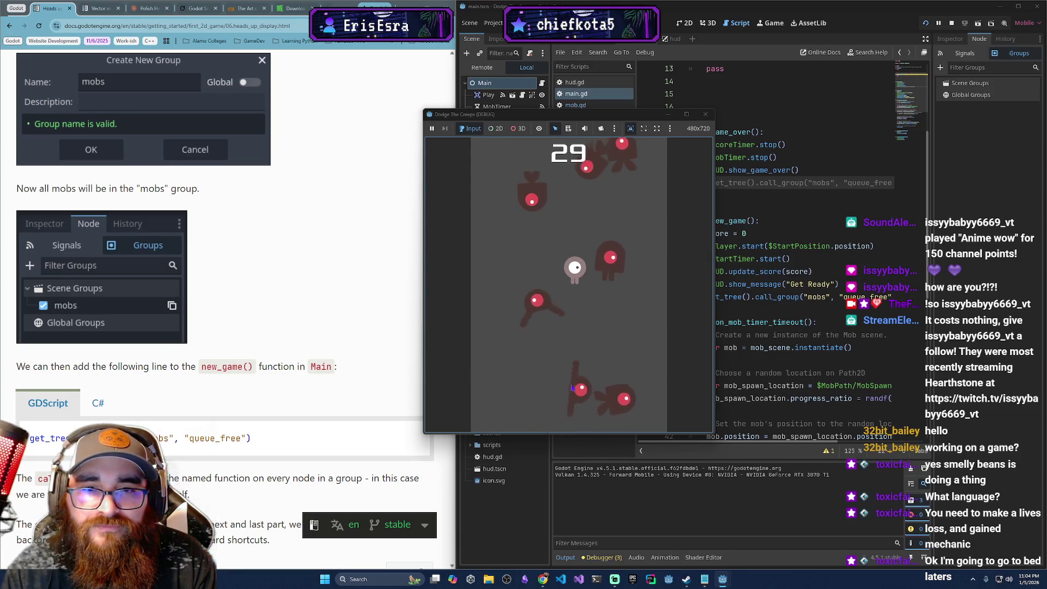
pyautogui.press('Right')
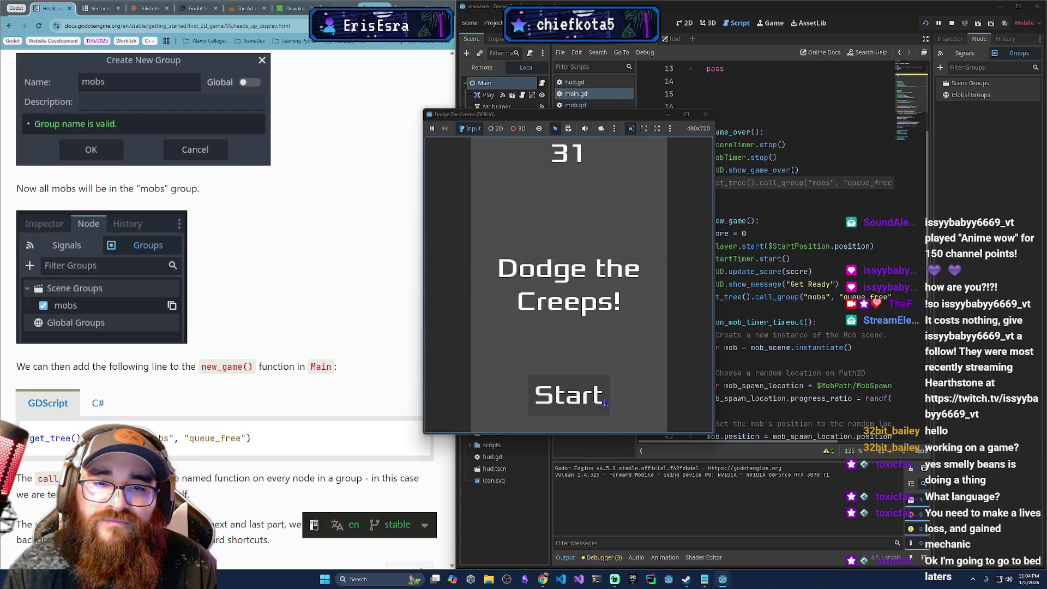
pyautogui.click(603, 402)
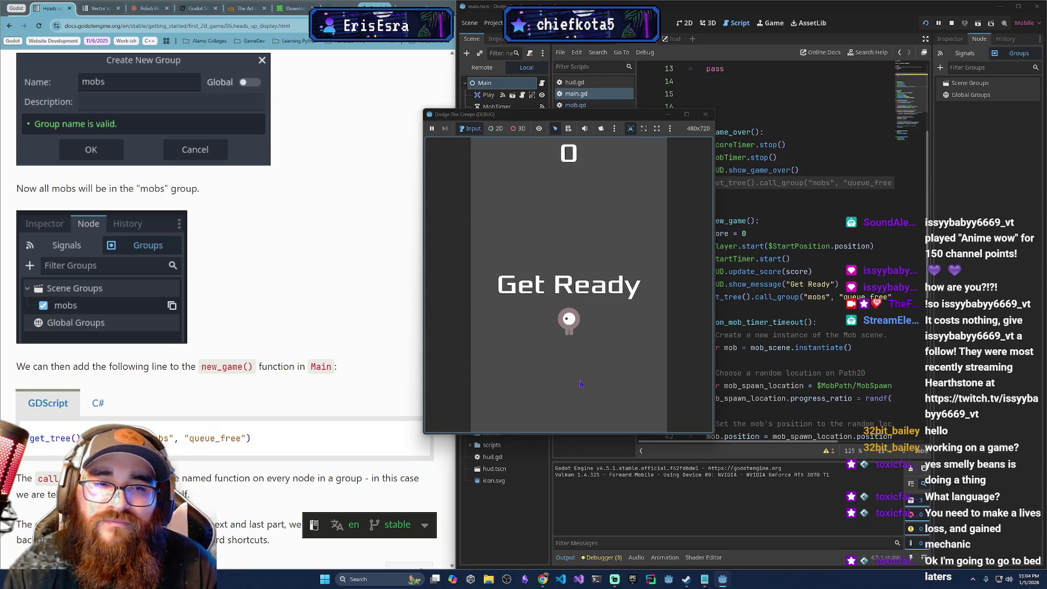
pyautogui.press('Up')
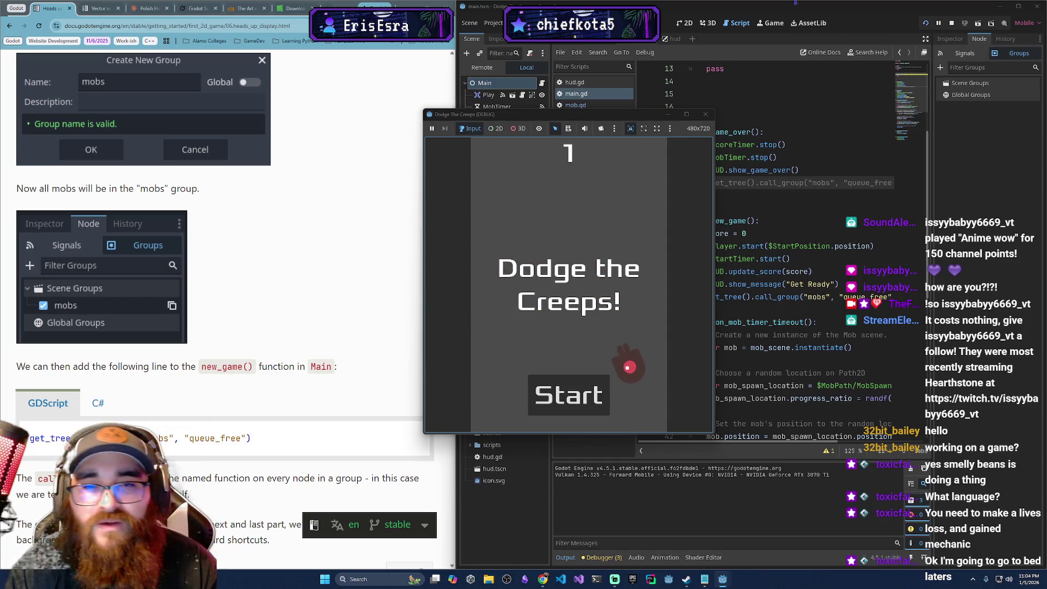
# - Close the playtest window, read through the tutorial, and advance to the Finishing up page
pyautogui.click(705, 114)
pyautogui.scroll(-2, 221, 262)
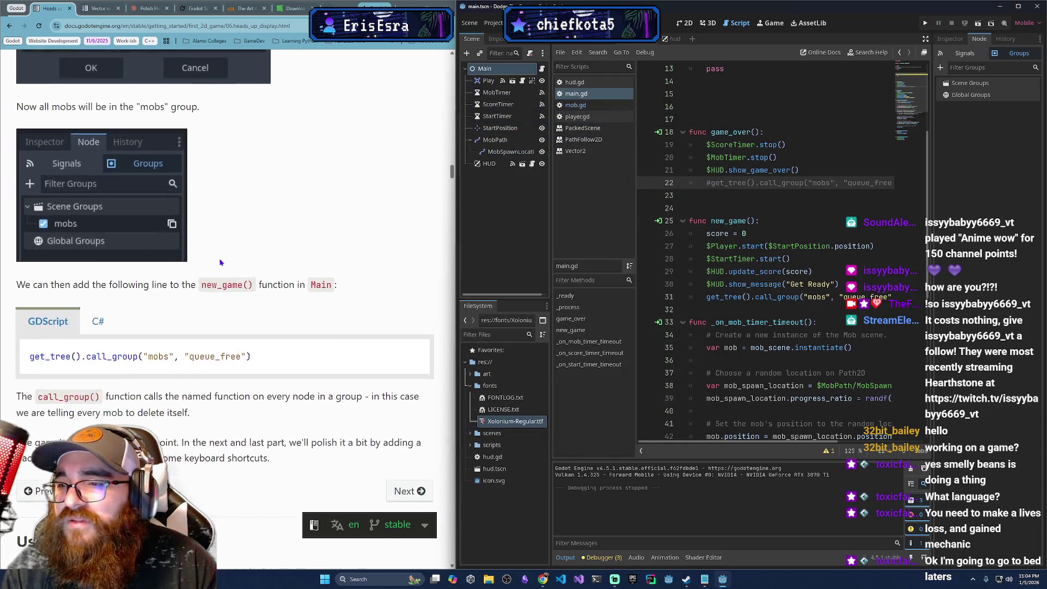
pyautogui.scroll(-3, 220, 263)
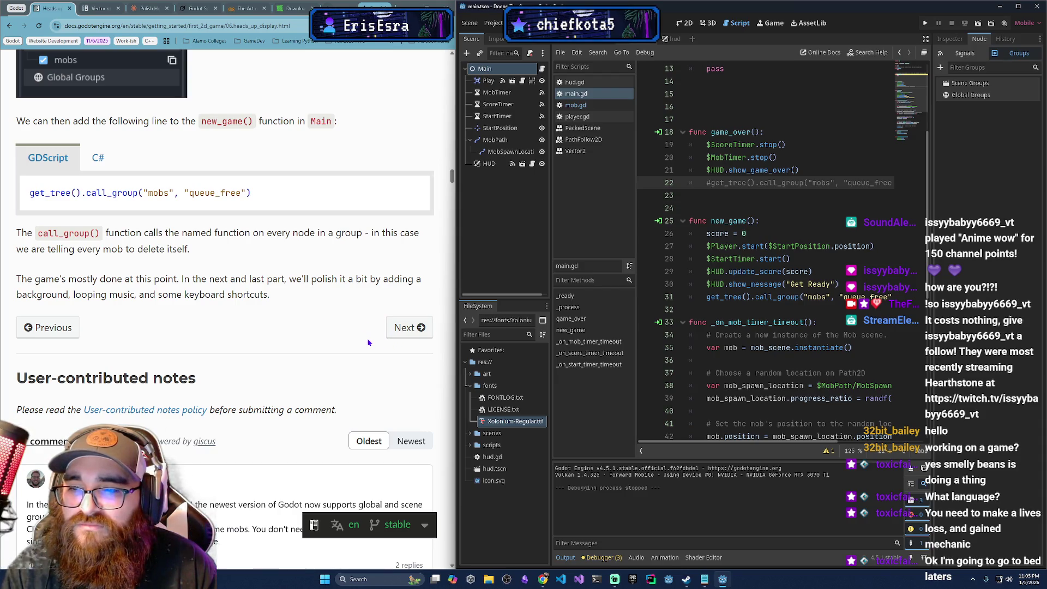
pyautogui.scroll(-2, 275, 368)
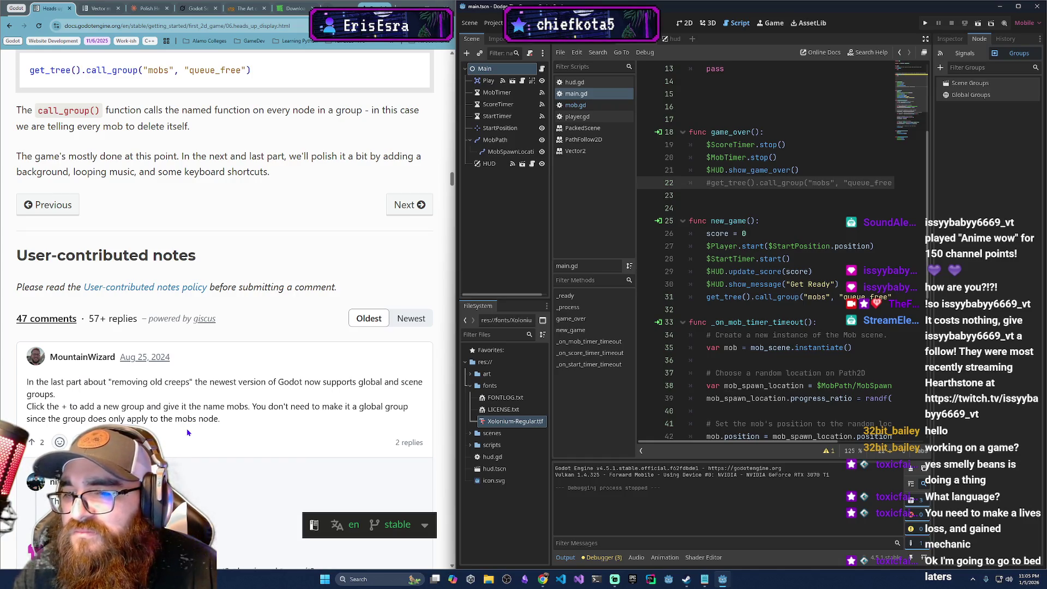
pyautogui.scroll(-2, 188, 430)
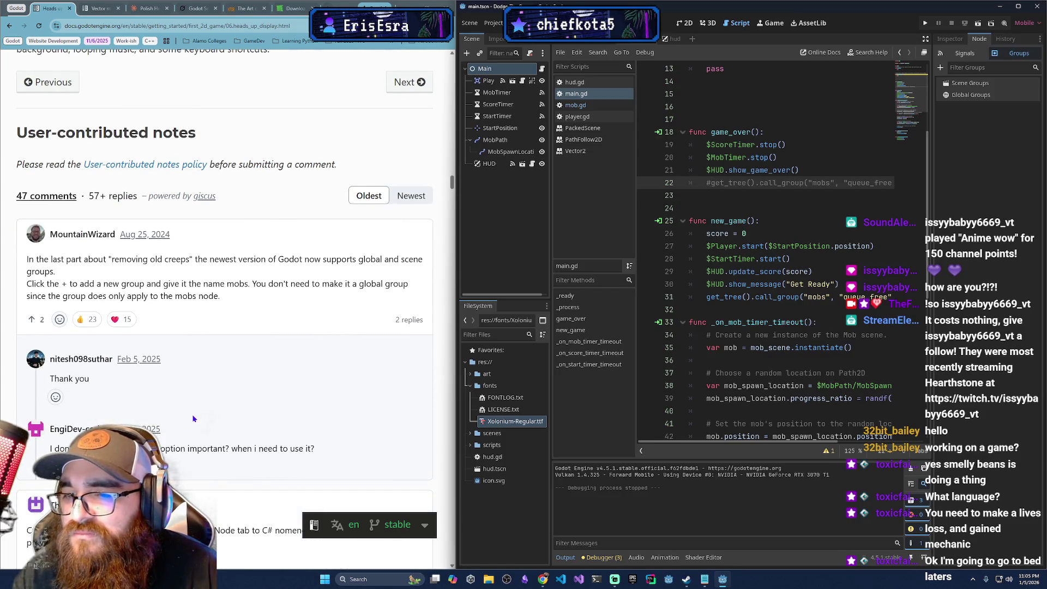
pyautogui.scroll(-1, 192, 419)
pyautogui.scroll(-2, 189, 420)
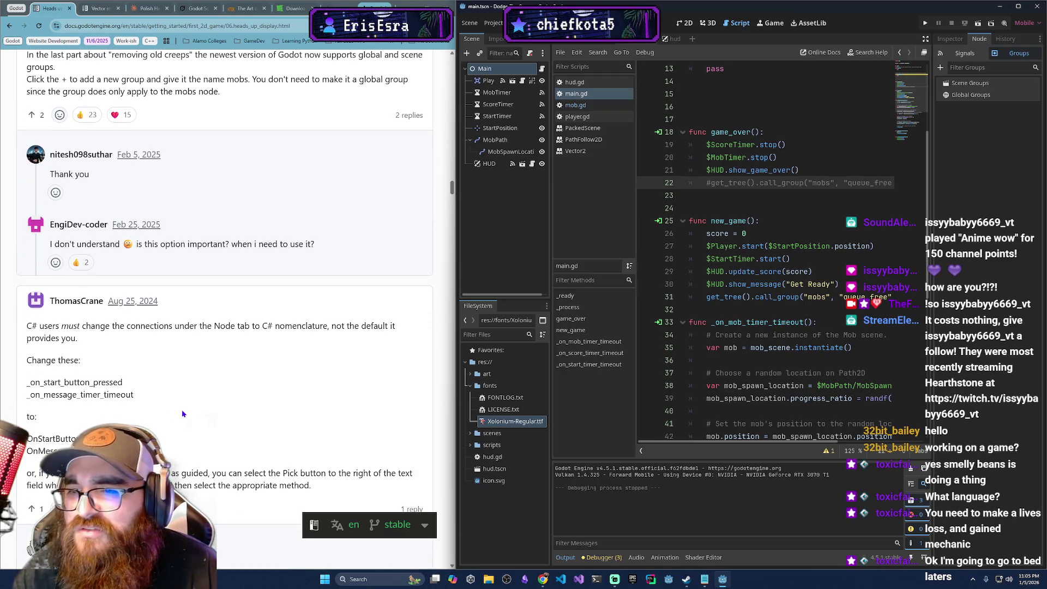
pyautogui.scroll(-3, 213, 367)
pyautogui.scroll(-3, 215, 365)
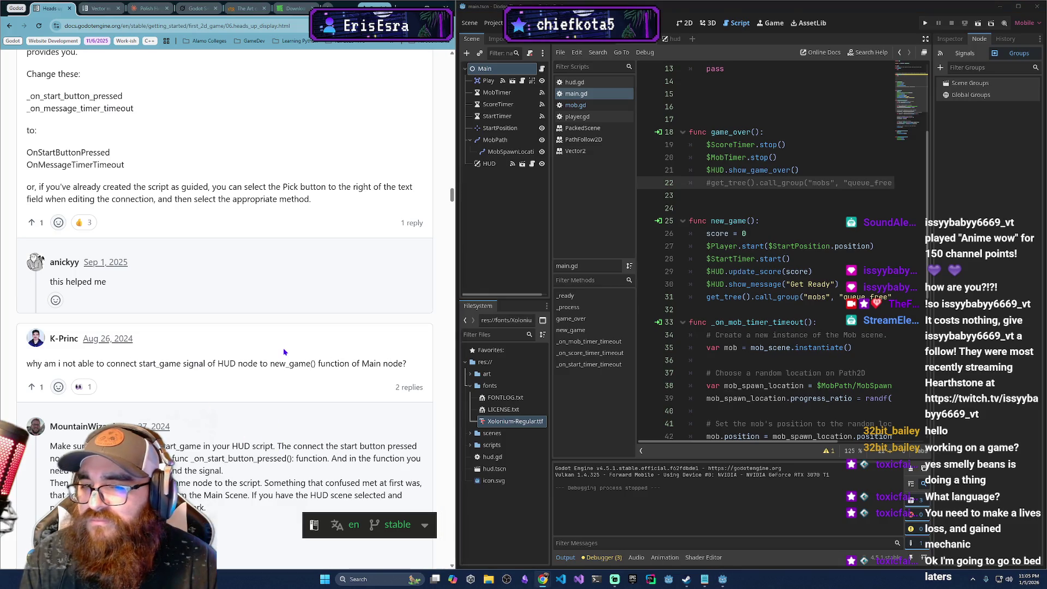
pyautogui.scroll(1, 816, 299)
pyautogui.scroll(3, 817, 299)
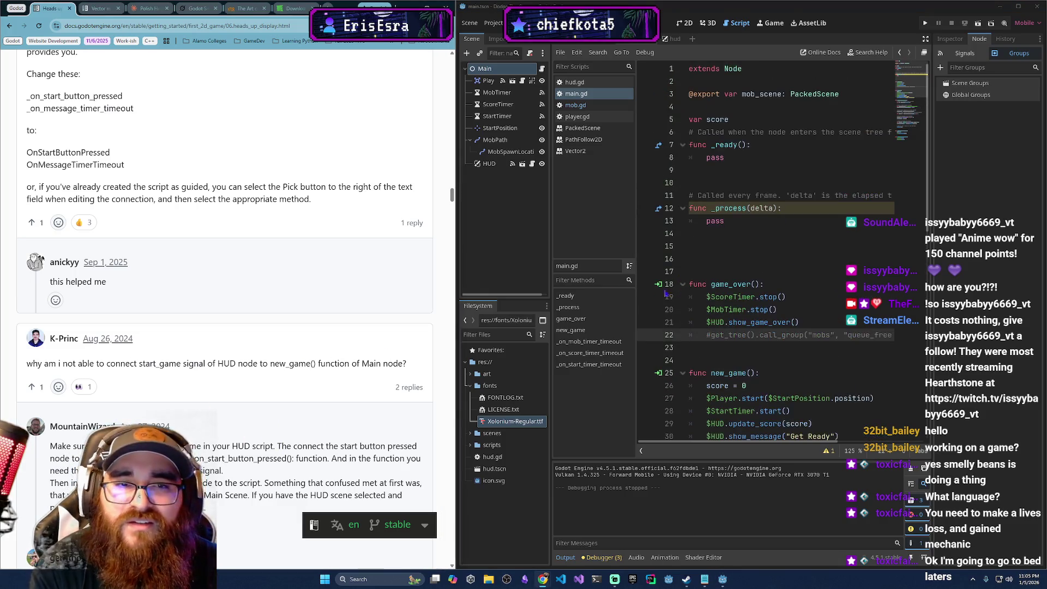
pyautogui.scroll(12, 404, 257)
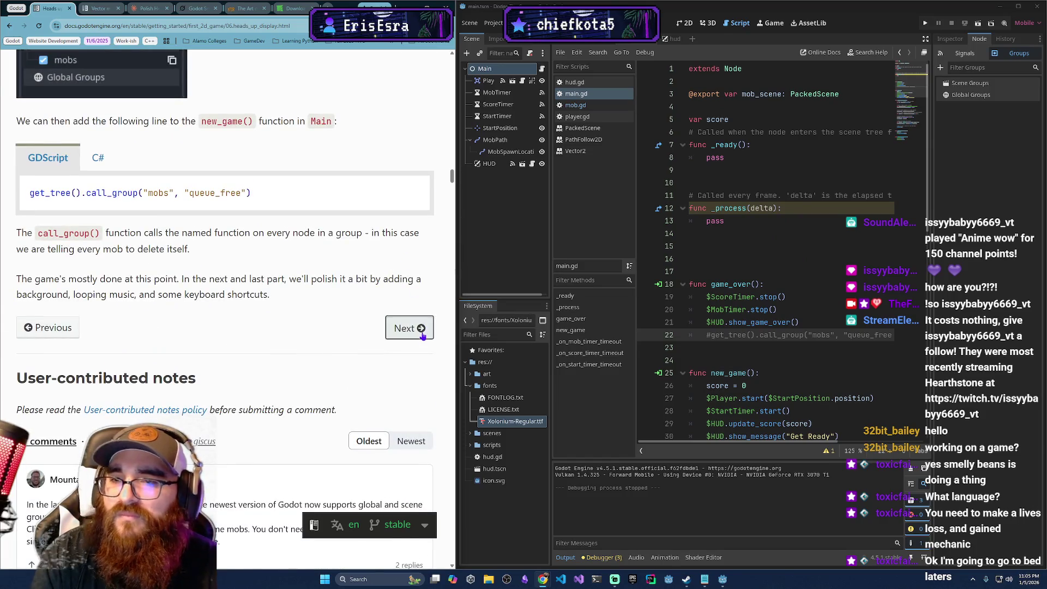
pyautogui.click(420, 327)
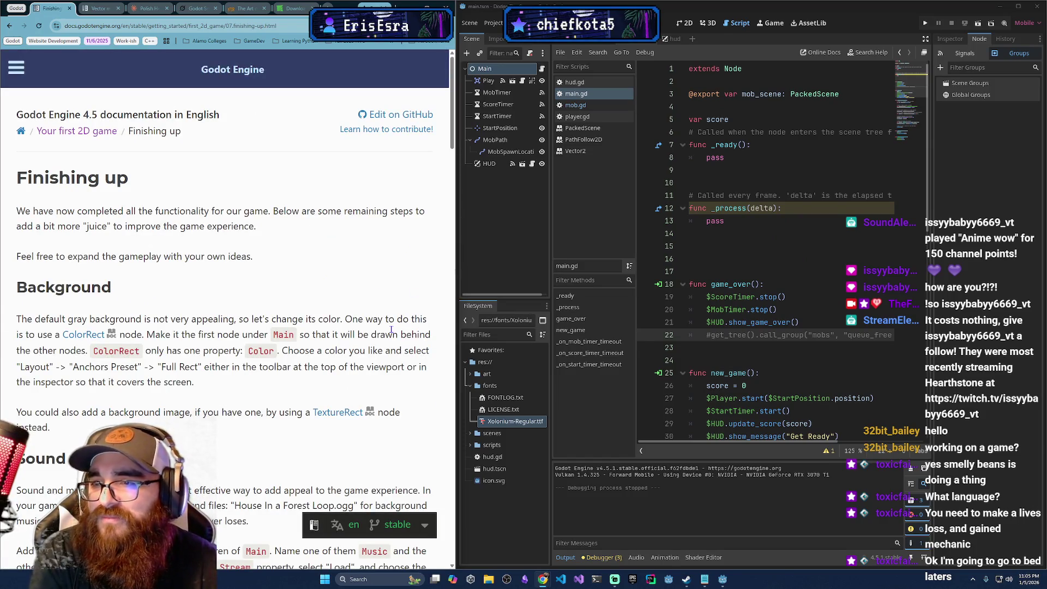
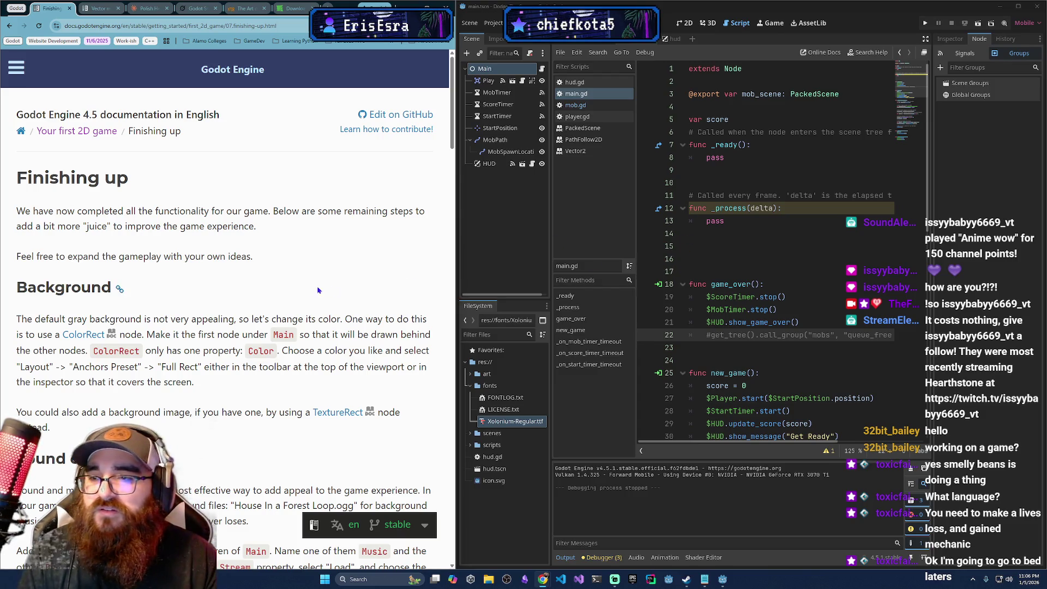
# - Open the Main node's context menu in the Scene dock and choose Add Child Node
pyautogui.scroll(-1, 329, 290)
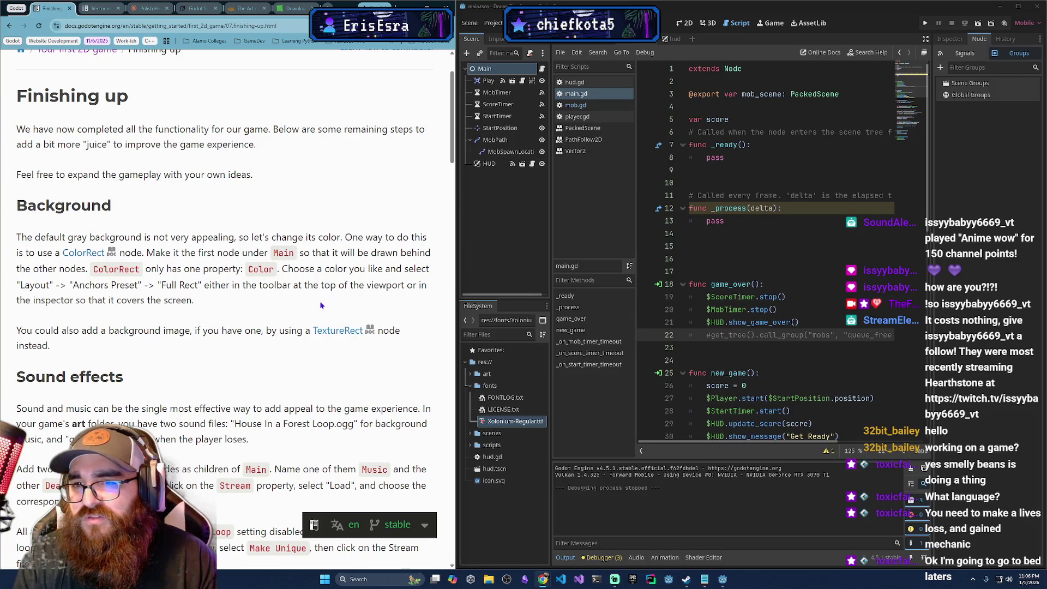
pyautogui.rightClick(497, 69)
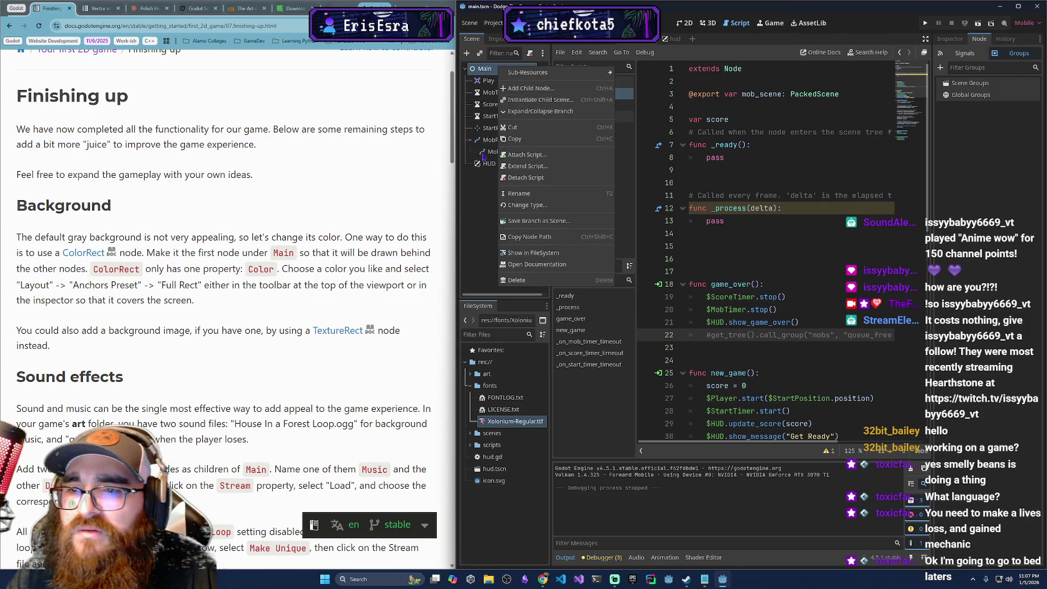
pyautogui.click(478, 192)
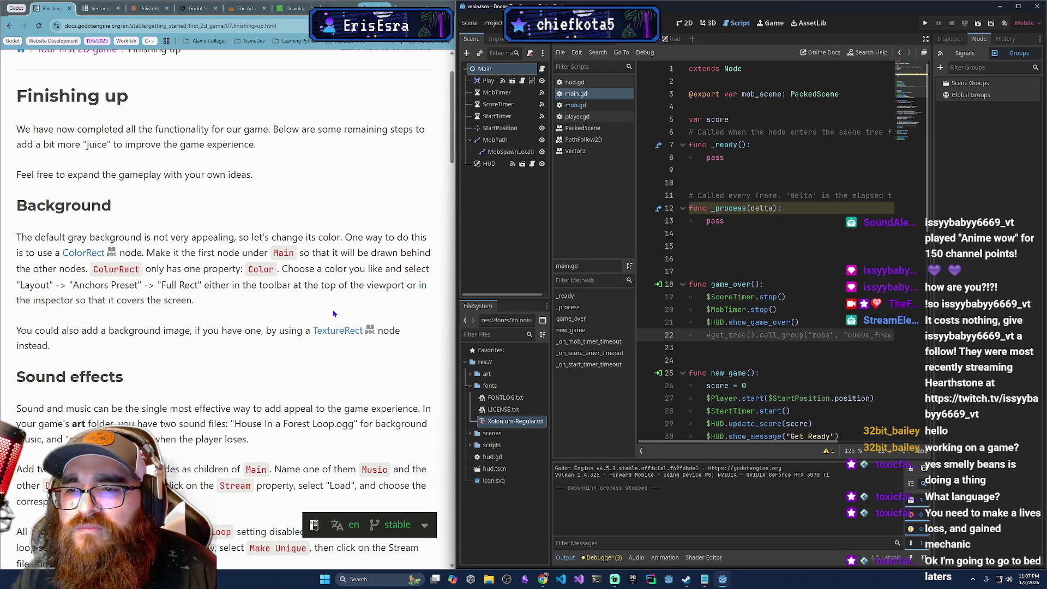
pyautogui.rightClick(495, 219)
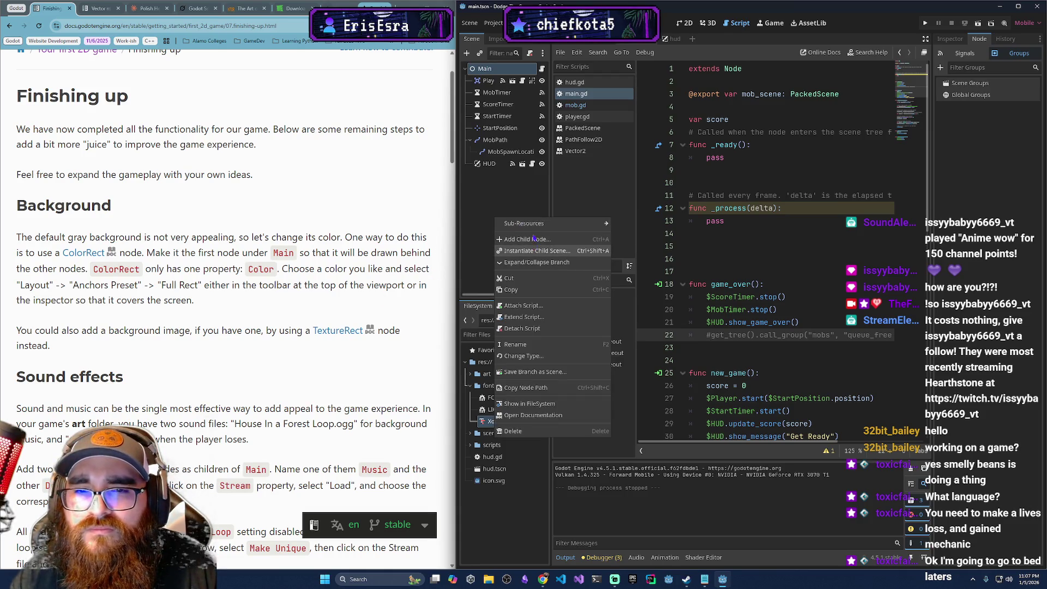
pyautogui.moveTo(534, 229)
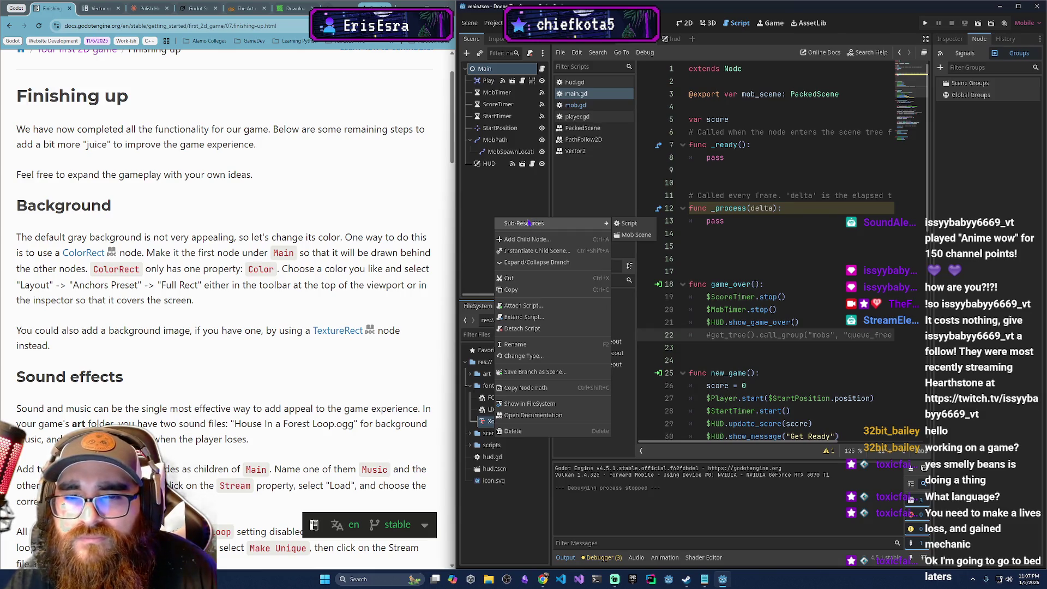
pyautogui.click(511, 69)
pyautogui.rightClick(512, 69)
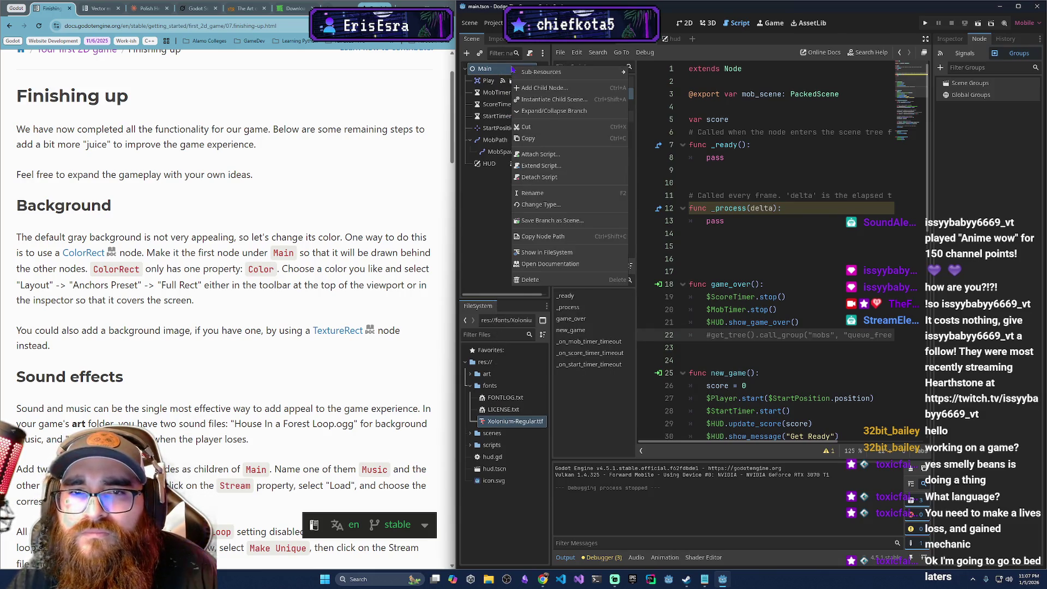
pyautogui.click(596, 92)
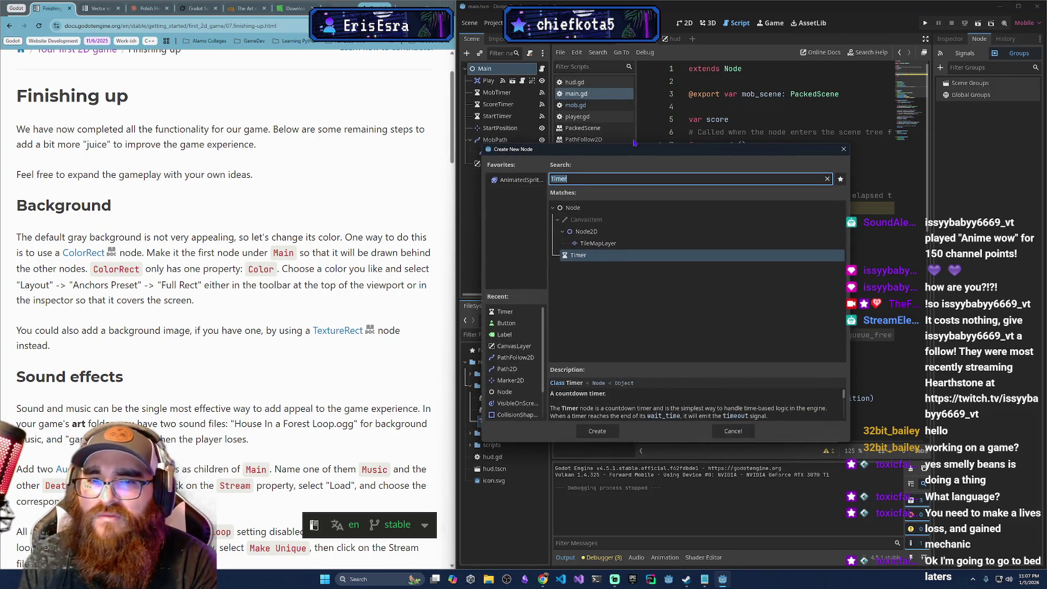
# - Create a ColorRect node, drag it to be Main's first child, and keep its default name
pyautogui.write('ColorRect')
pyautogui.press('Return')
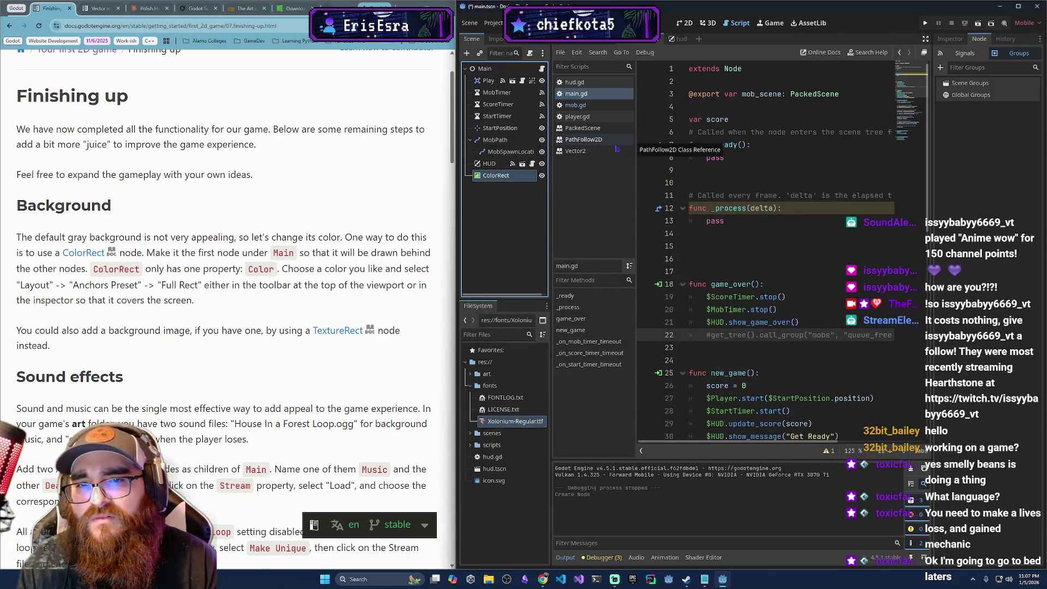
pyautogui.moveTo(495, 175); pyautogui.dragTo(493, 77)
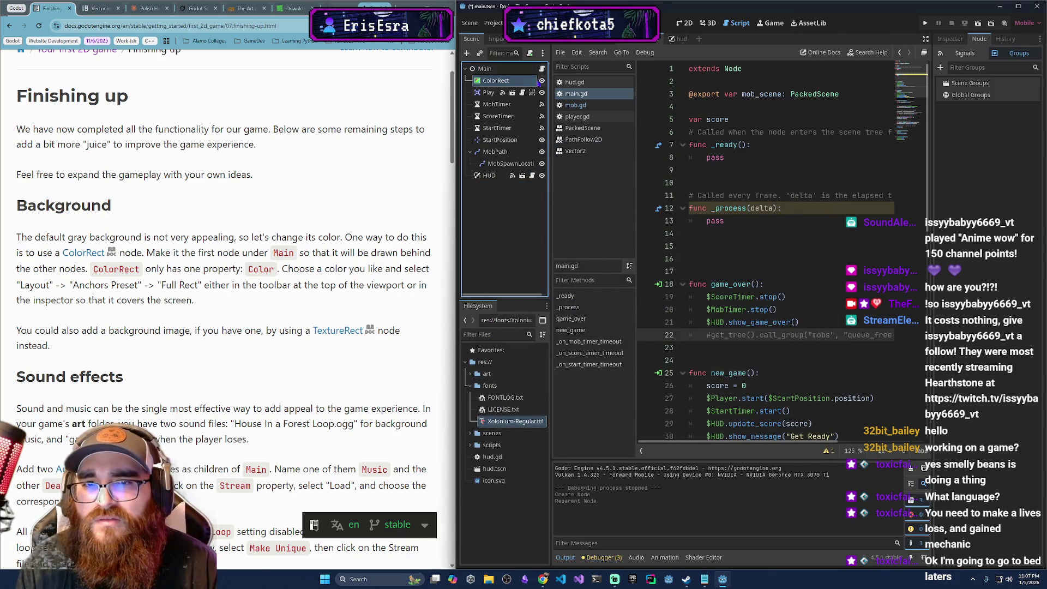
pyautogui.doubleClick(512, 81)
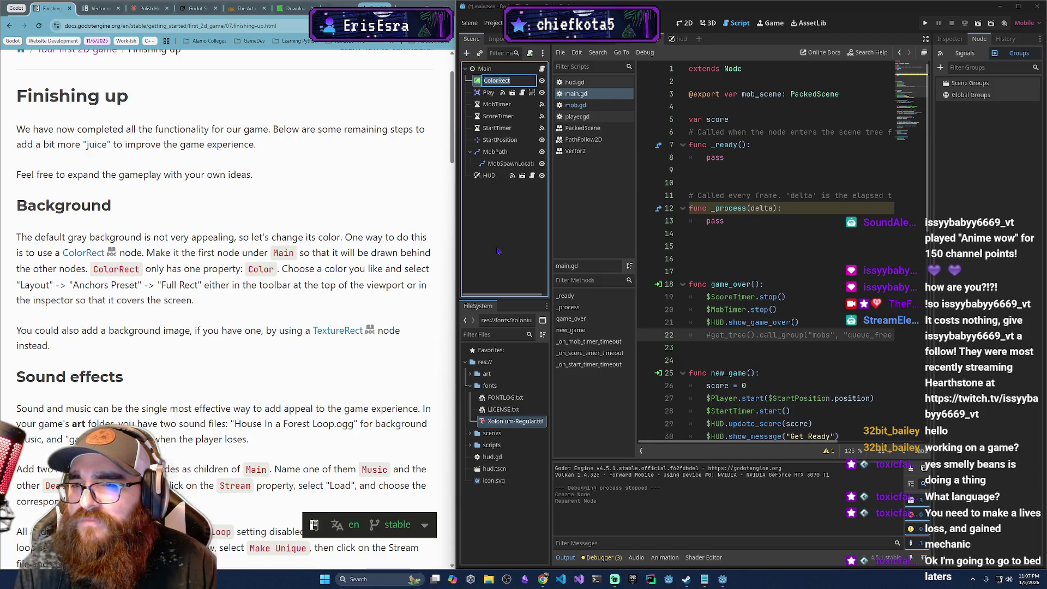
pyautogui.press('Return')
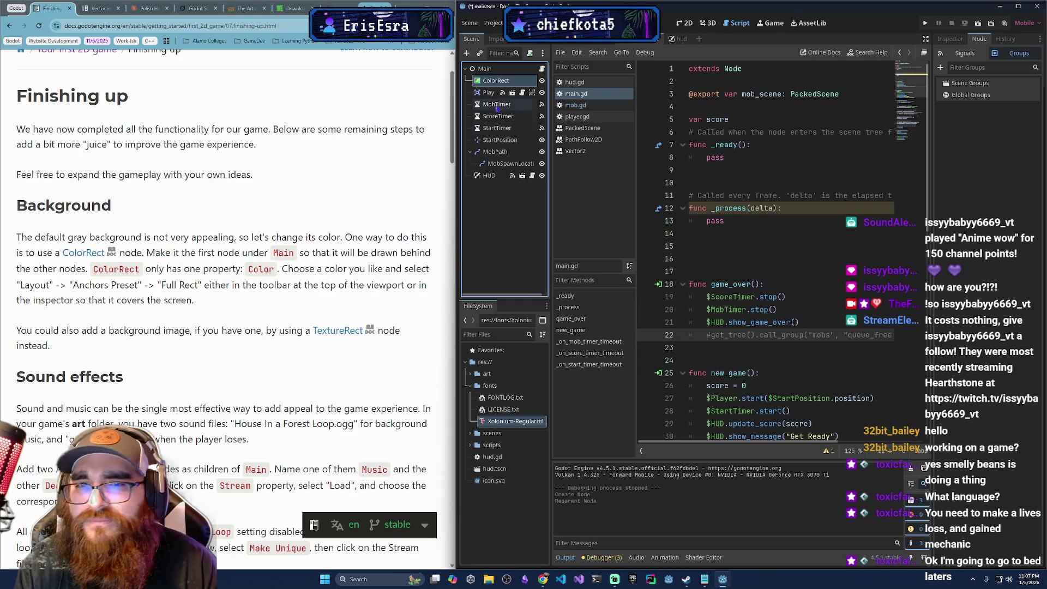
pyautogui.doubleClick(502, 81)
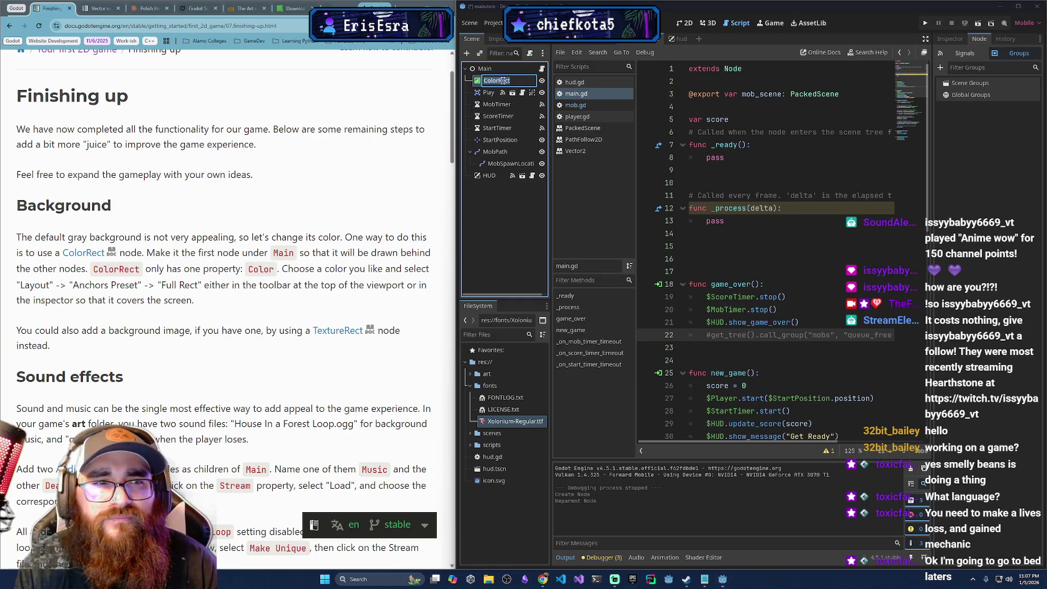
pyautogui.click(945, 39)
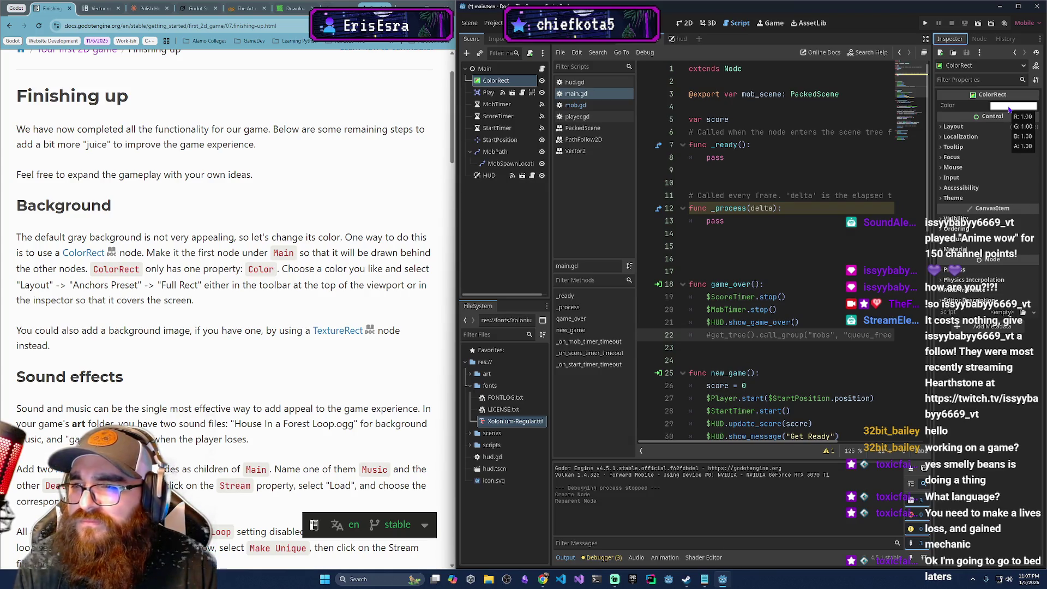
# - Set the ColorRect's Color to a light purple with the colour picker
pyautogui.click(1008, 111)
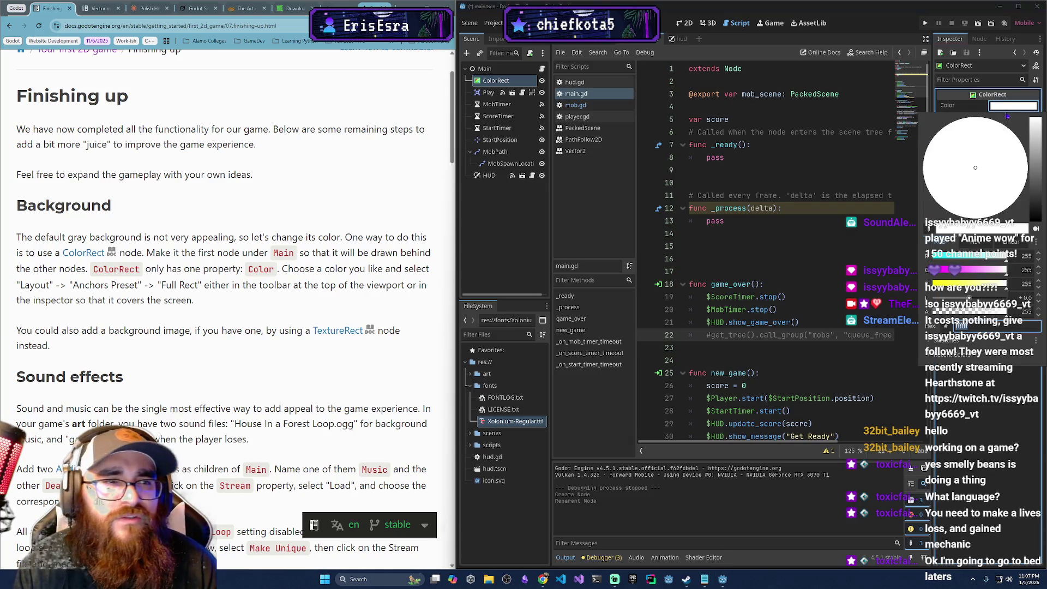
pyautogui.click(962, 272)
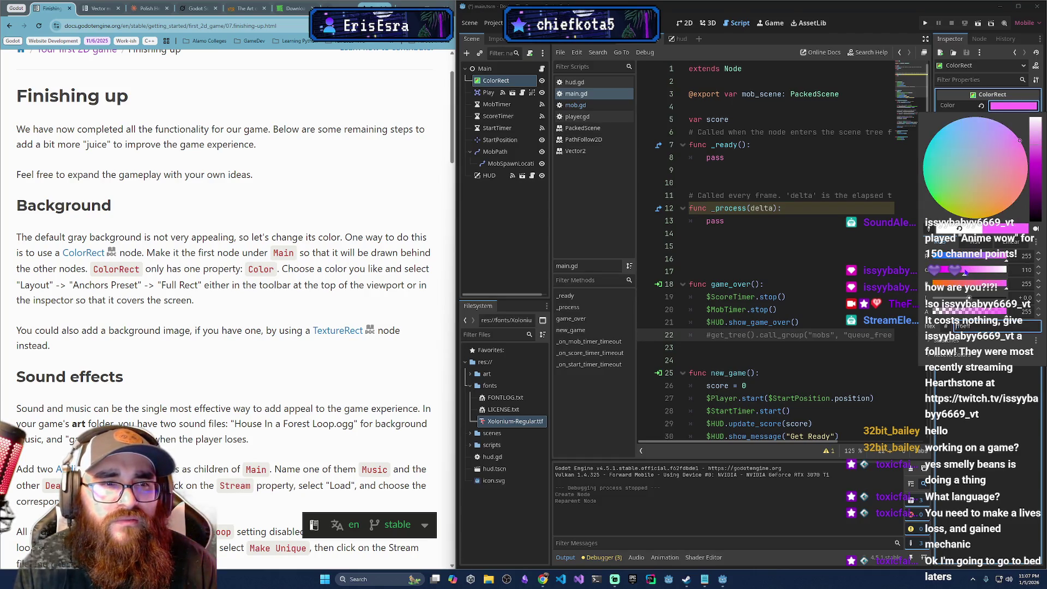
pyautogui.moveTo(961, 172)
pyautogui.mouseDown()
pyautogui.moveTo(965, 145)
pyautogui.moveTo(982, 140)
pyautogui.moveTo(1011, 156)
pyautogui.moveTo(992, 137)
pyautogui.moveTo(1000, 129)
pyautogui.mouseUp()
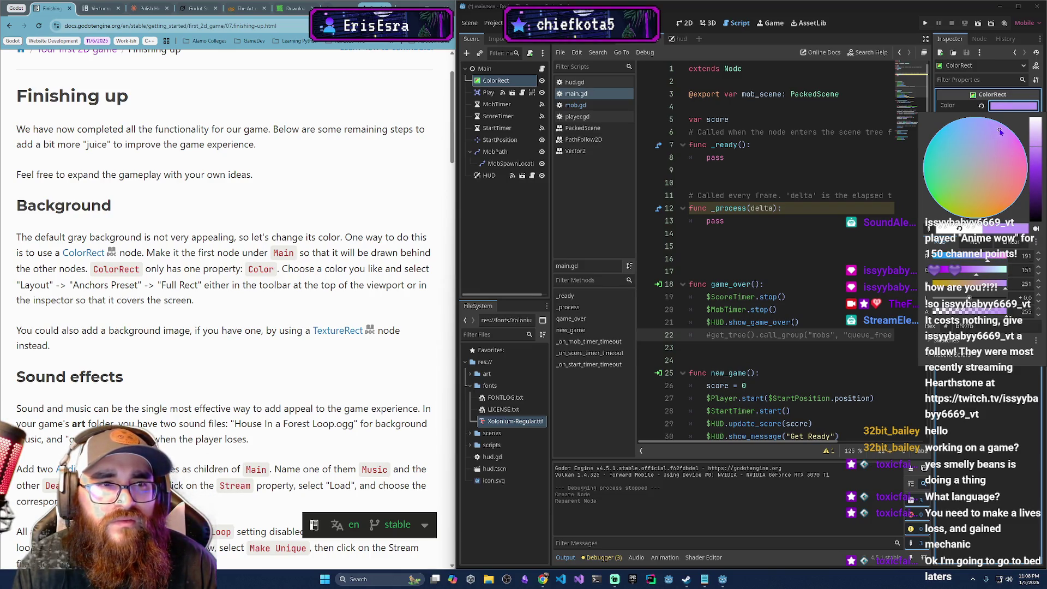
pyautogui.click(910, 131)
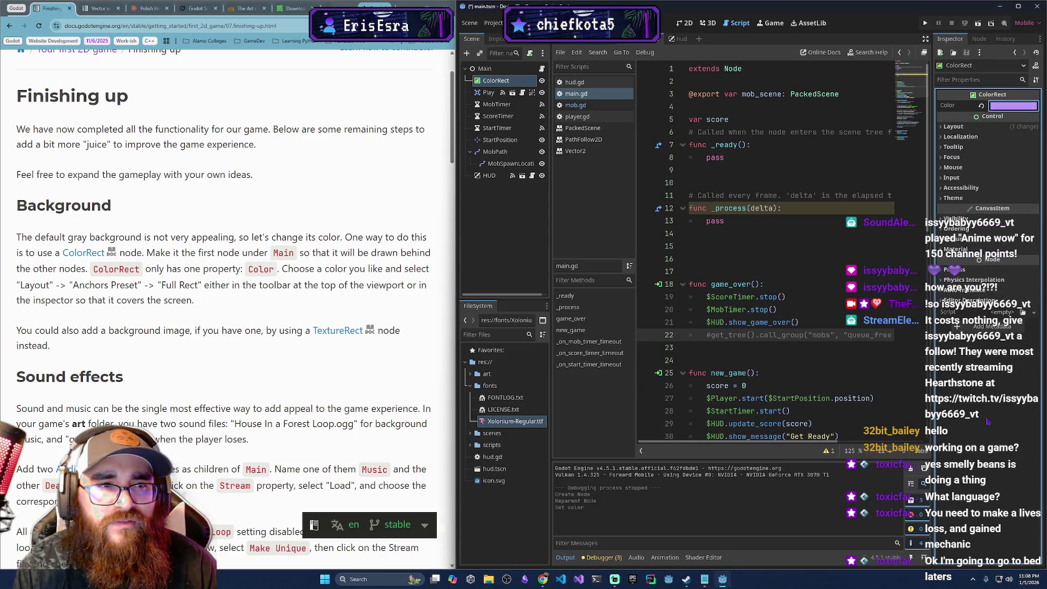
# - Set the ColorRect's Anchors Preset to Full Rect so it fills the screen
pyautogui.click(941, 128)
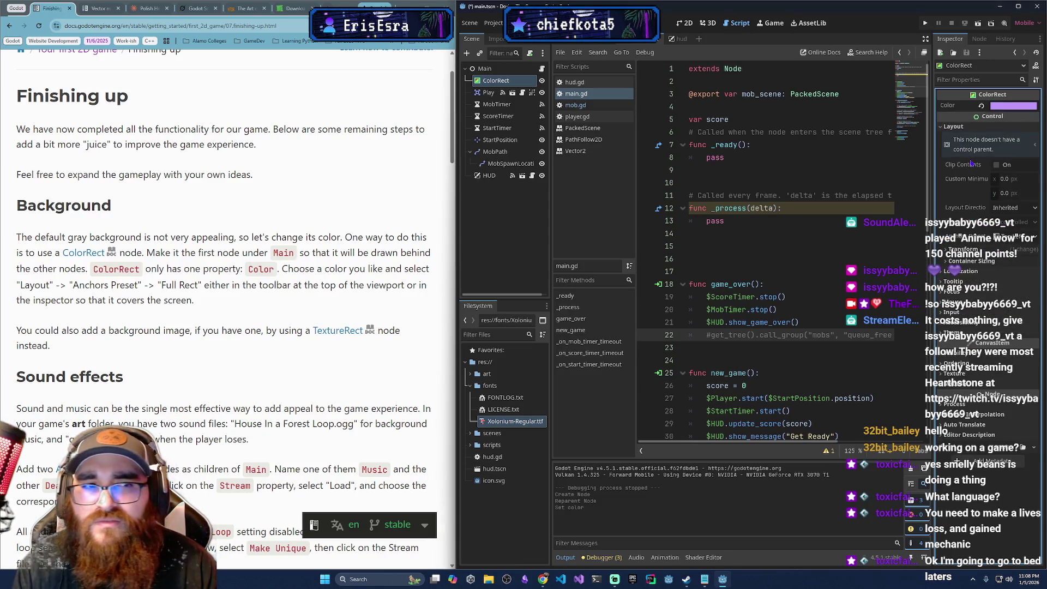
pyautogui.moveTo(979, 167)
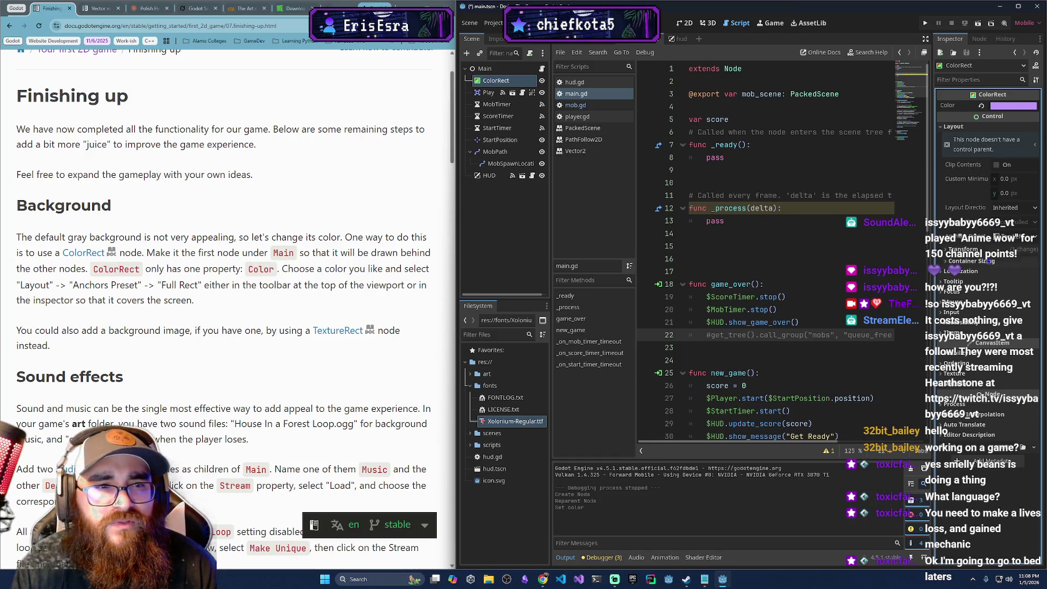
pyautogui.click(1016, 238)
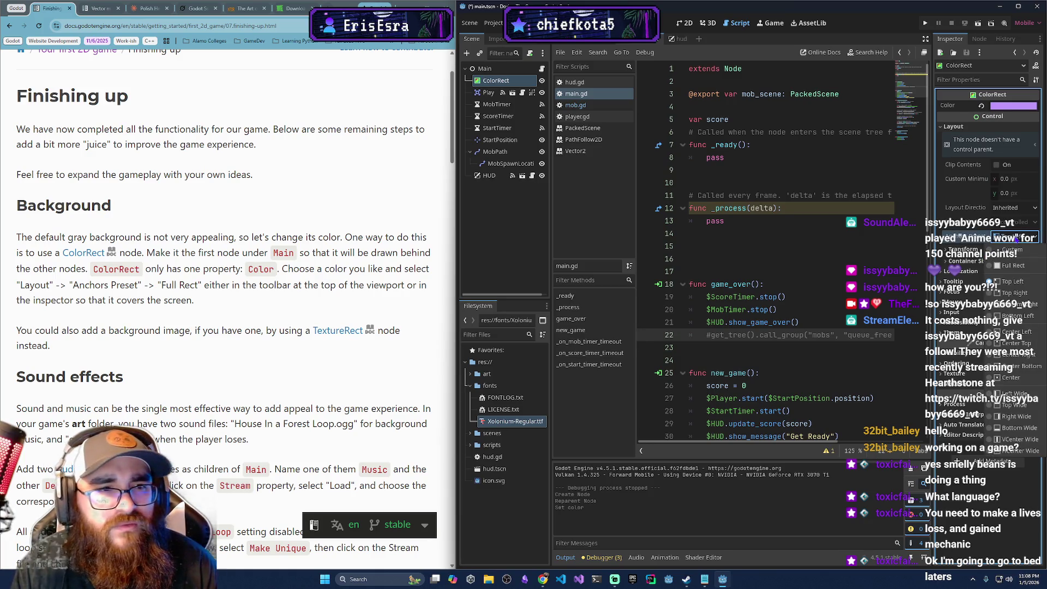
pyautogui.click(1016, 266)
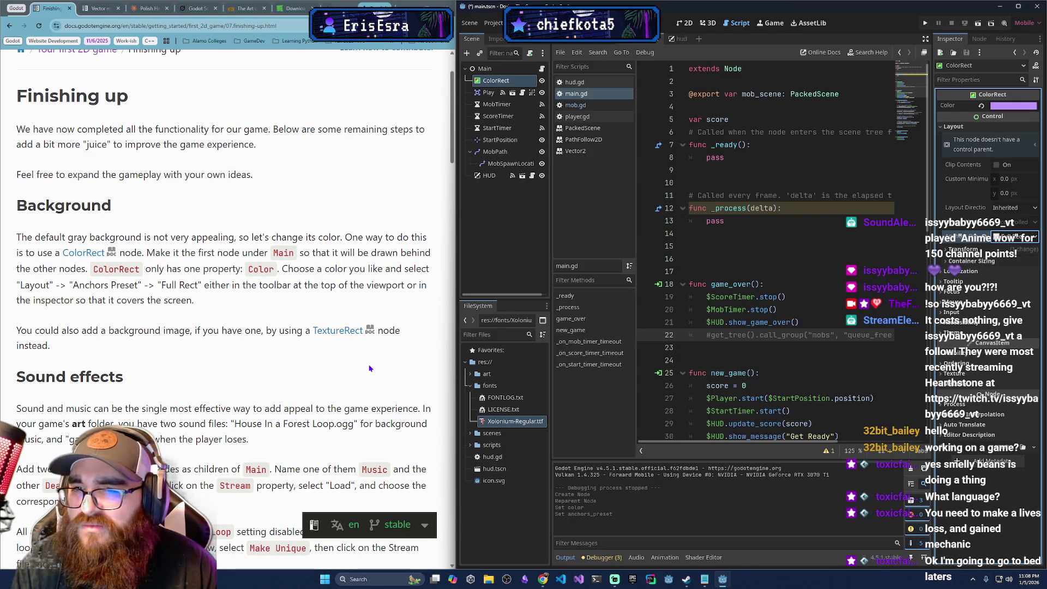
pyautogui.scroll(-2, 346, 381)
pyautogui.scroll(-2, 347, 382)
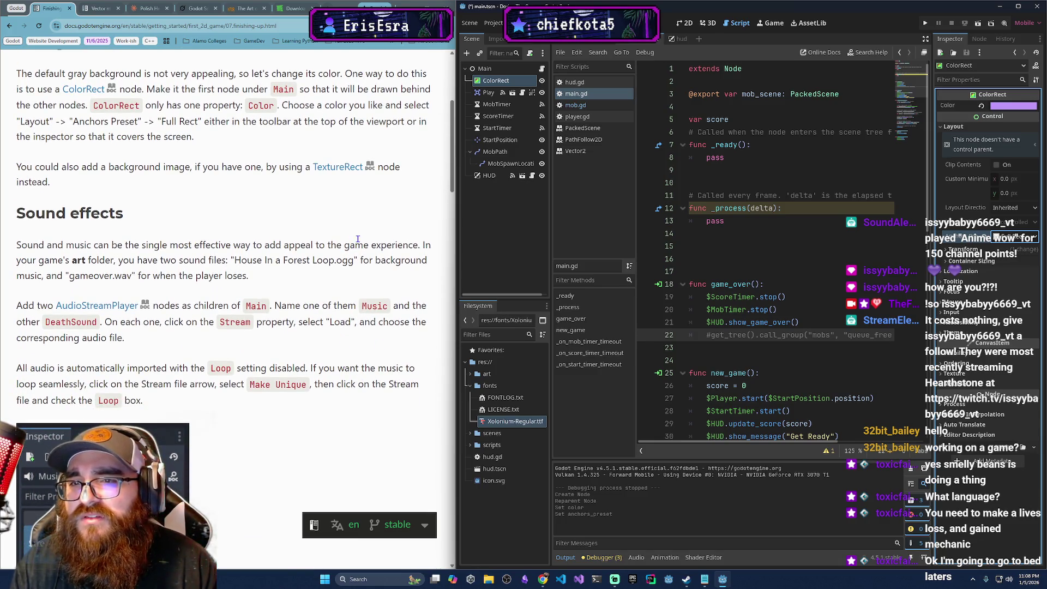
pyautogui.click(929, 26)
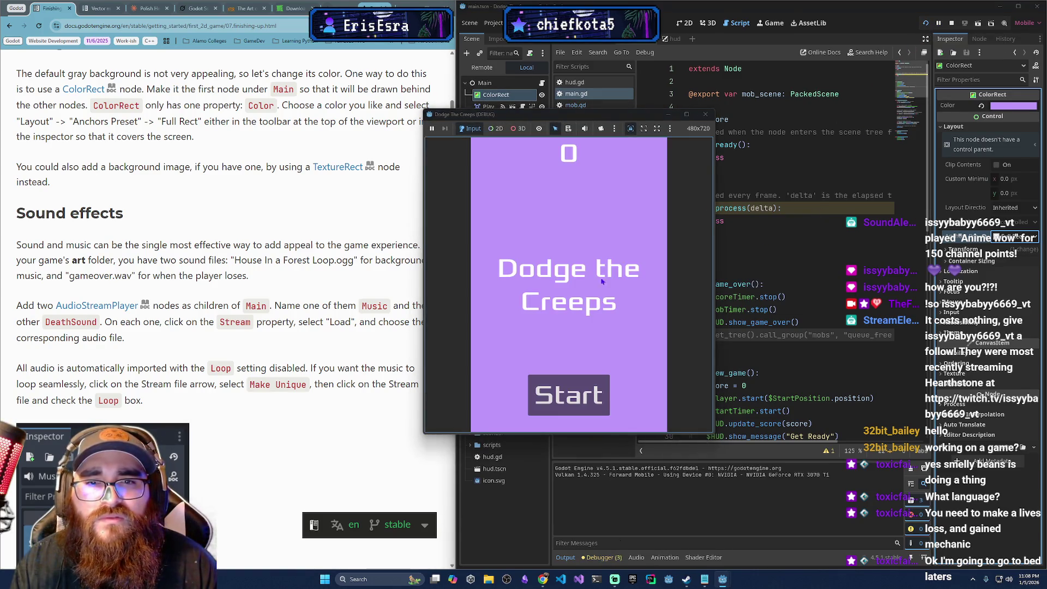
# - Play a round of Dodge the Creeps with the arrow keys until Game Over, then close the game
pyautogui.click(551, 394)
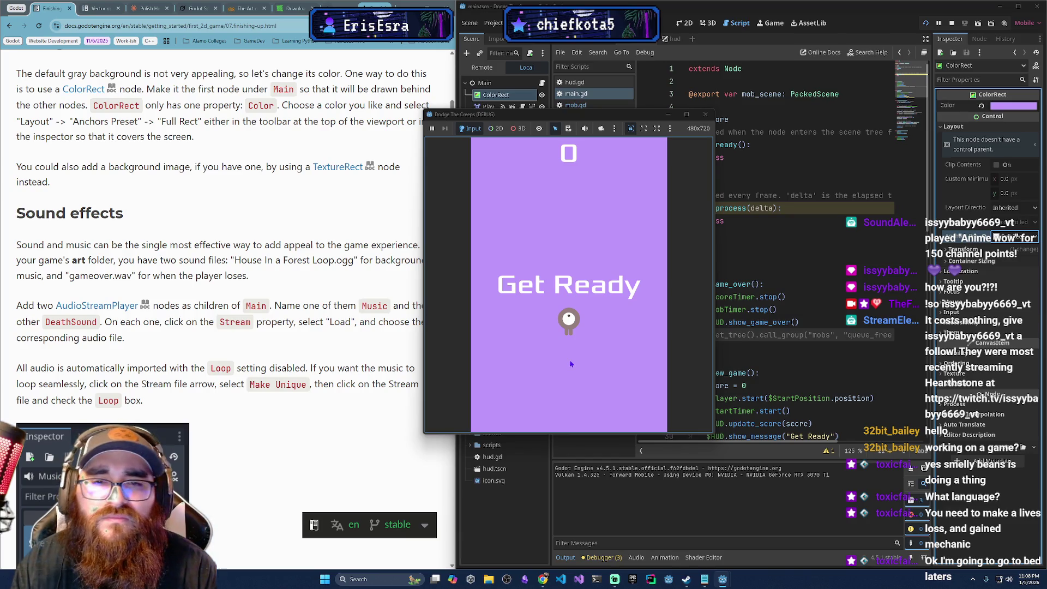
pyautogui.press('Up')
pyautogui.press('Left')
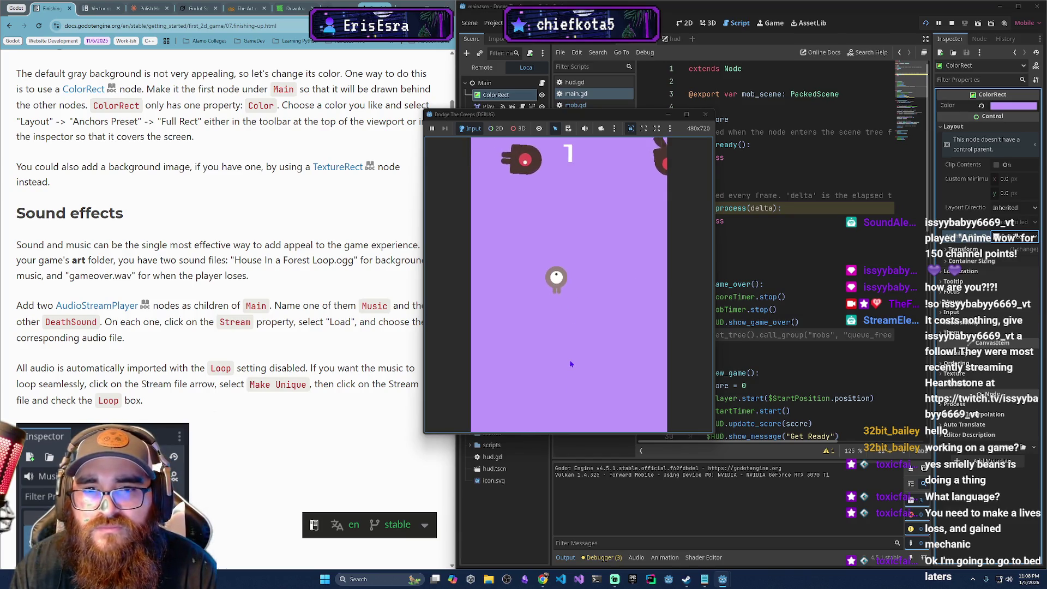
pyautogui.press('Up')
pyautogui.press('Right')
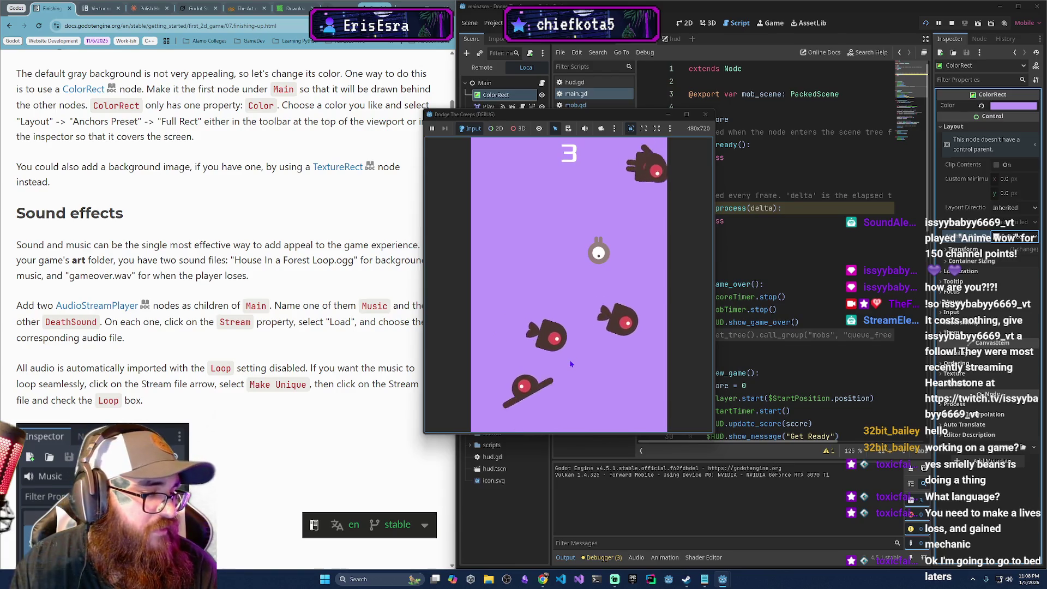
pyautogui.press('Down')
pyautogui.press('Down')
pyautogui.press('Right')
pyautogui.press('Left')
pyautogui.press('Up')
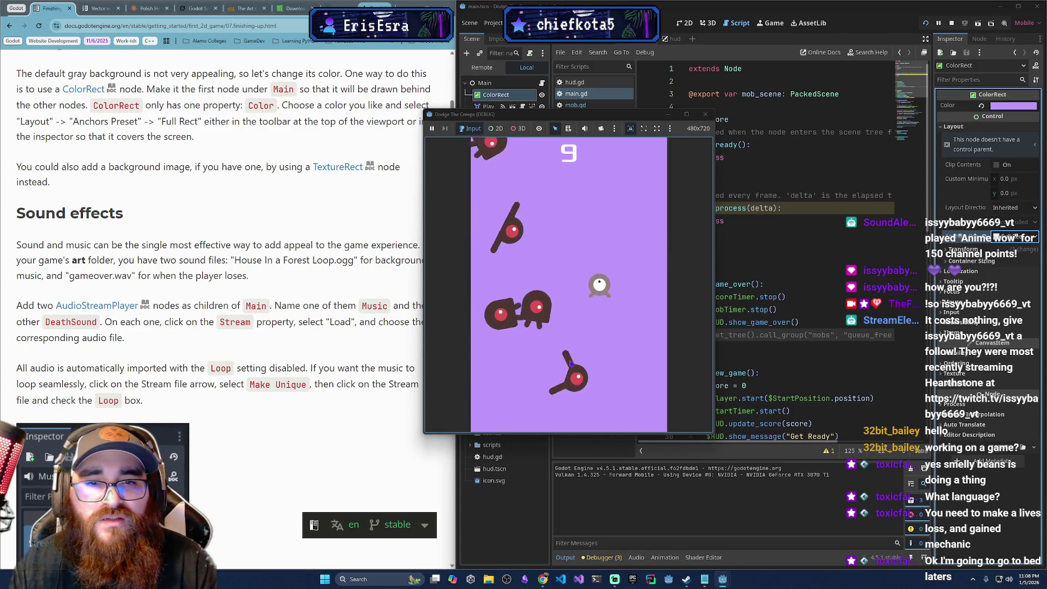
pyautogui.press('Up')
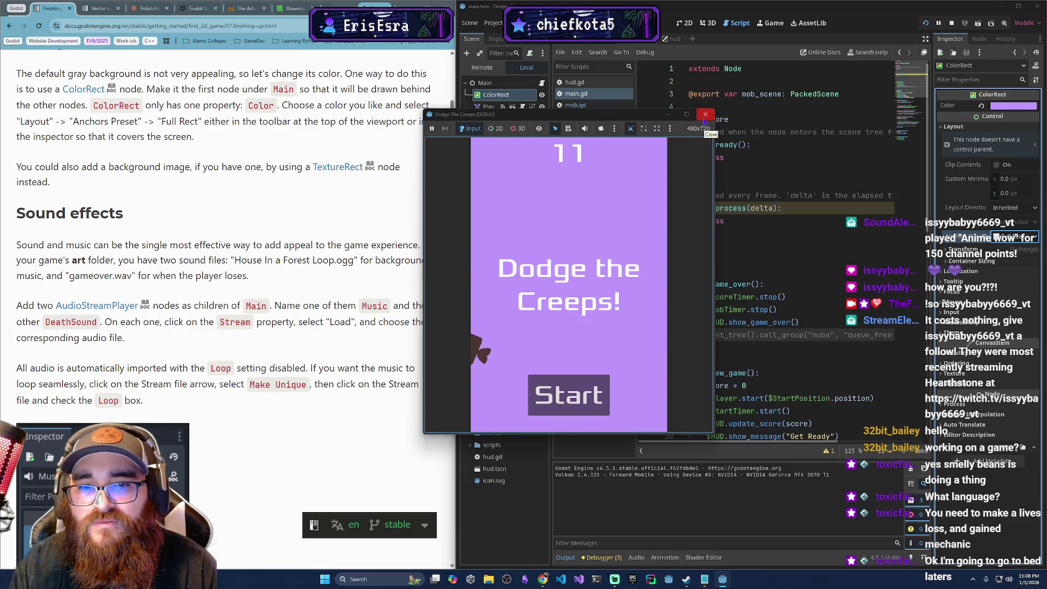
pyautogui.click(603, 378)
pyautogui.press('F8')
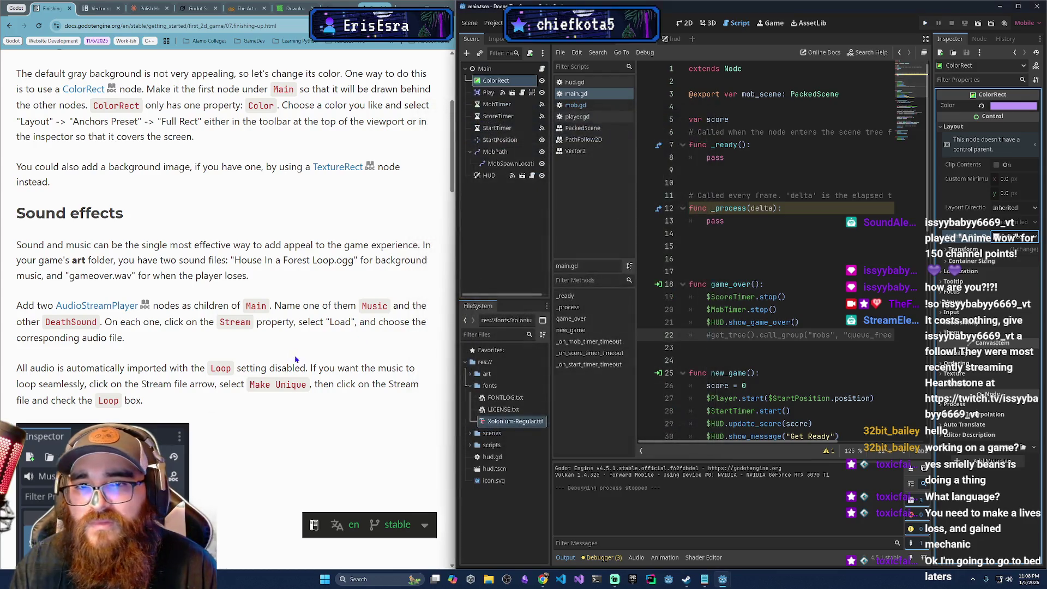
# - Collapse the fonts folder and expand the art folder in the FileSystem dock to show its sound files
pyautogui.scroll(1, 218, 164)
pyautogui.scroll(-1, 207, 191)
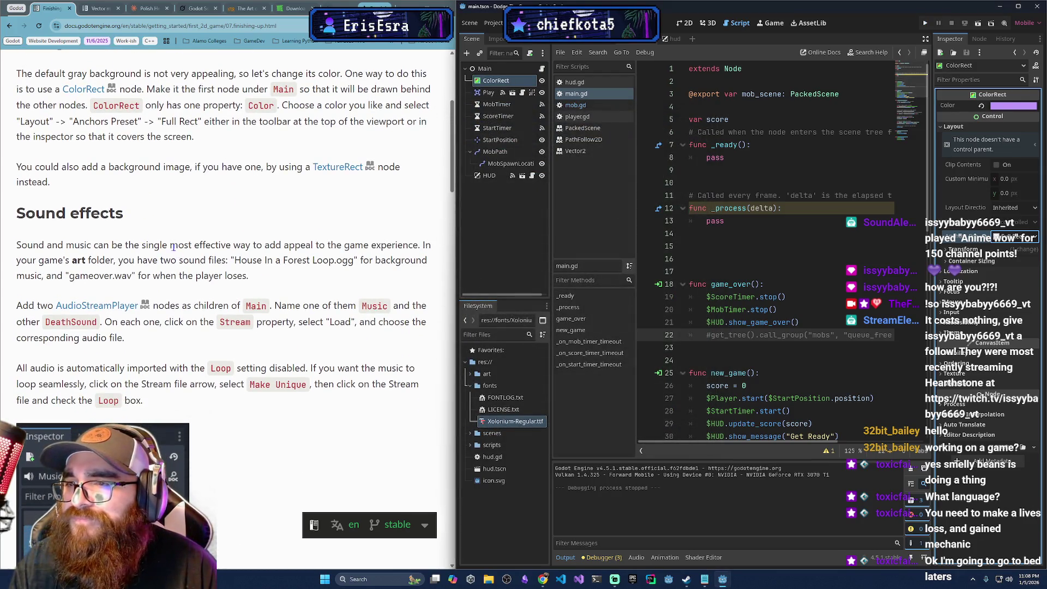
pyautogui.scroll(-2, 167, 253)
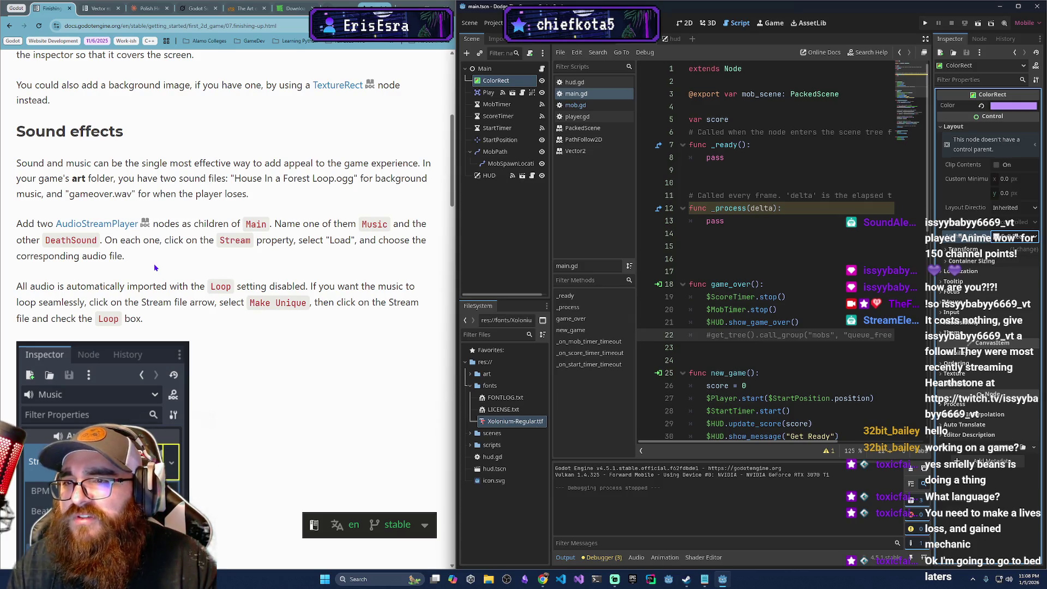
pyautogui.click(472, 387)
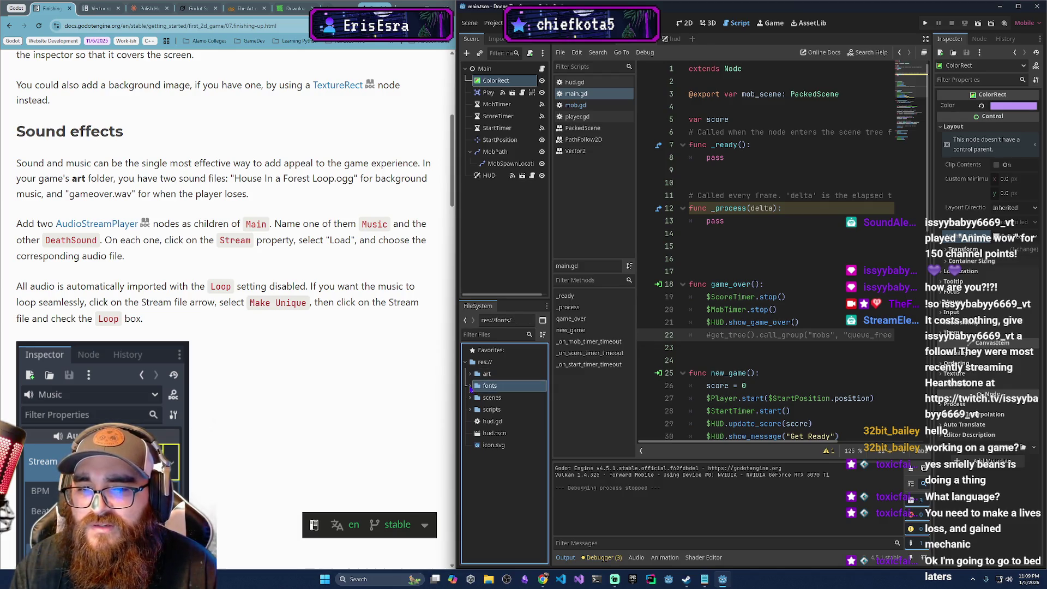
pyautogui.click(470, 374)
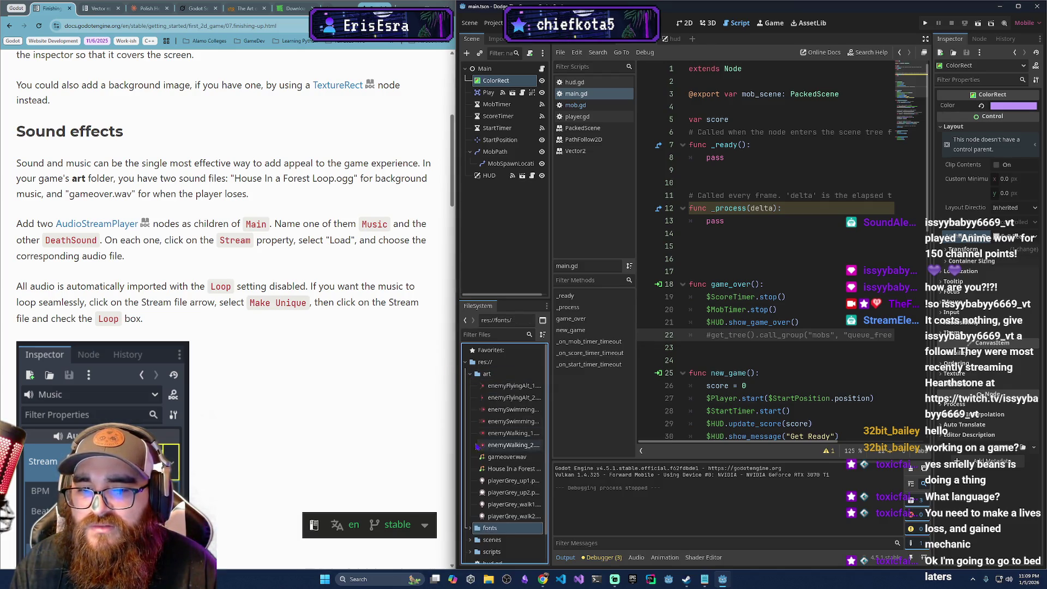
pyautogui.scroll(-2, 507, 433)
pyautogui.scroll(2, 511, 484)
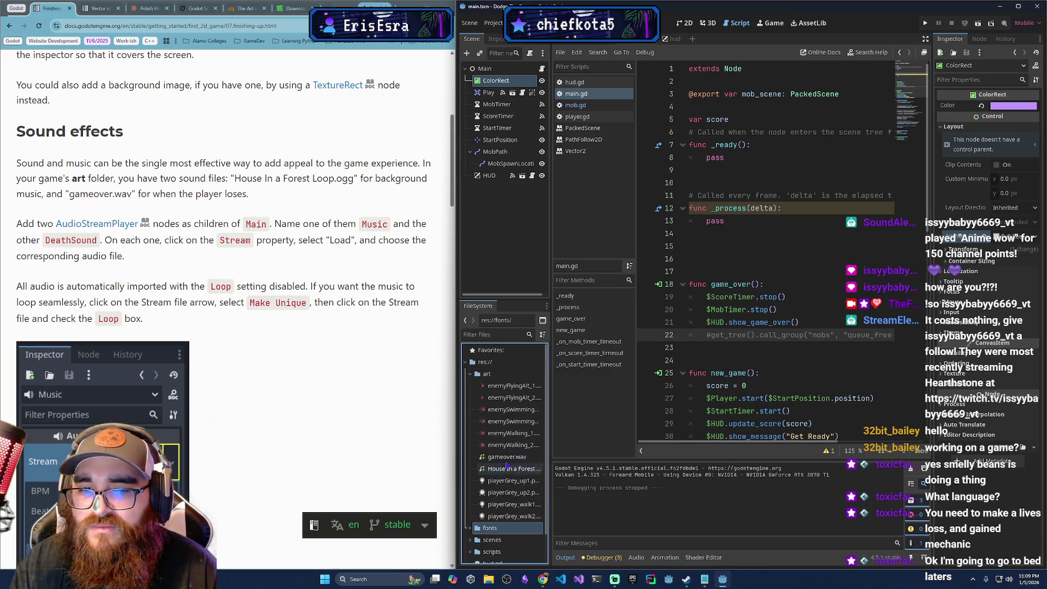
pyautogui.moveTo(511, 473)
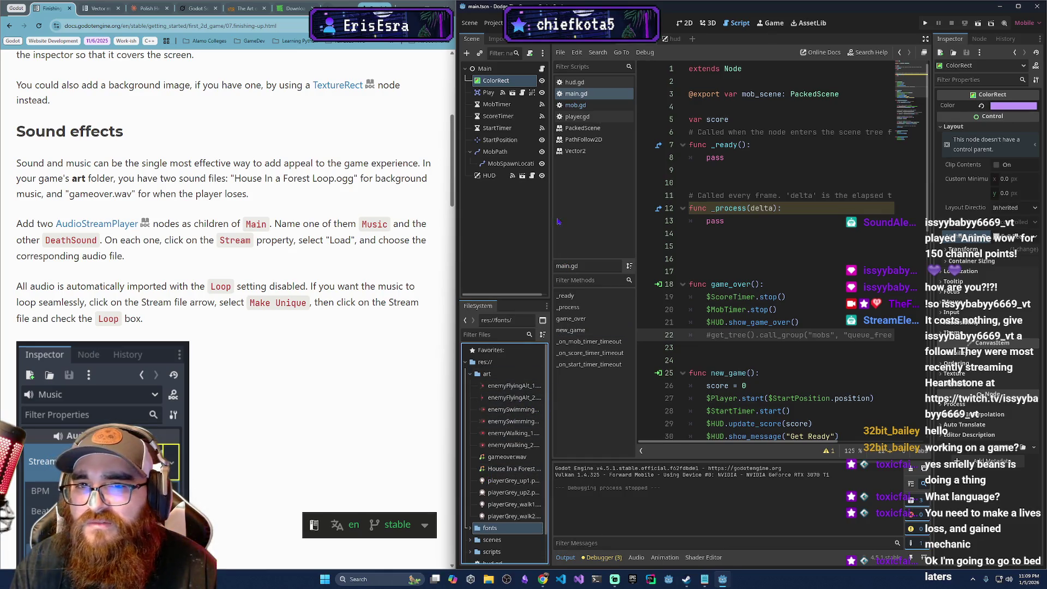
pyautogui.rightClick(485, 68)
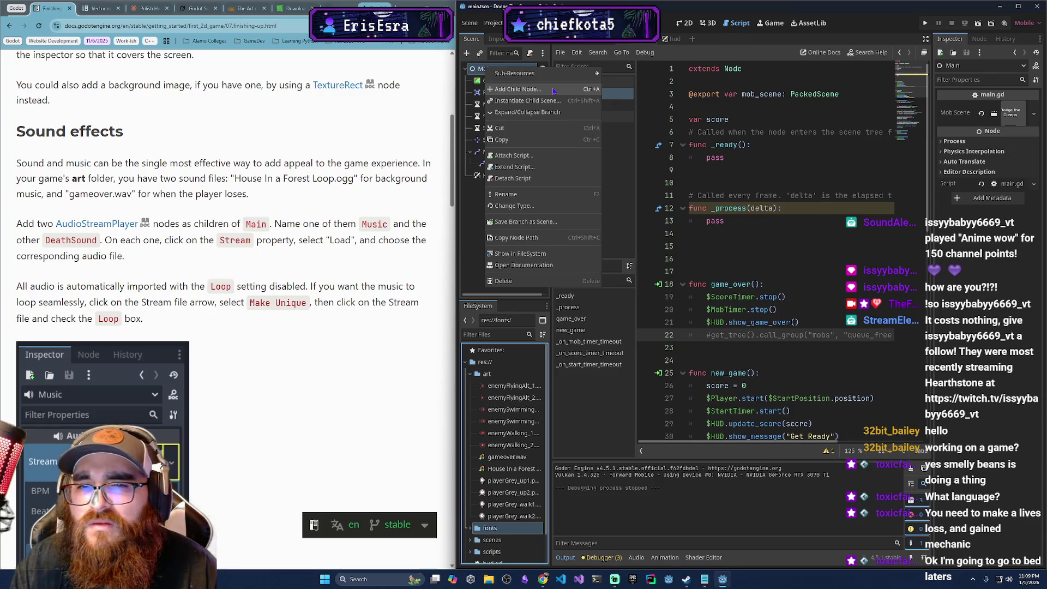
# - Add an AudioStreamPlayer2D child under Main and name it Music
pyautogui.rightClick(484, 206)
pyautogui.rightClick(484, 206)
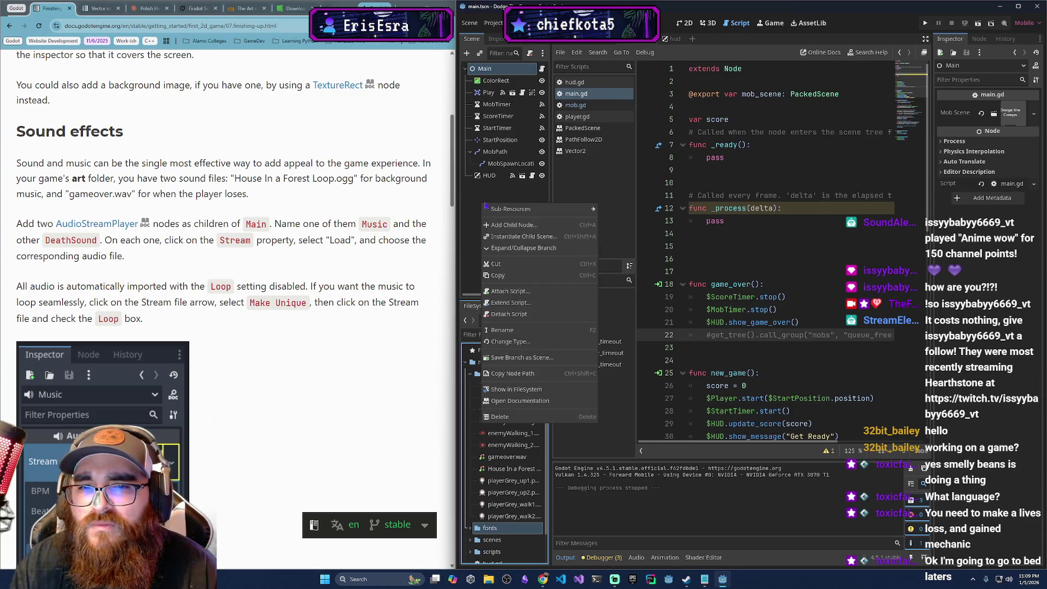
pyautogui.moveTo(521, 210)
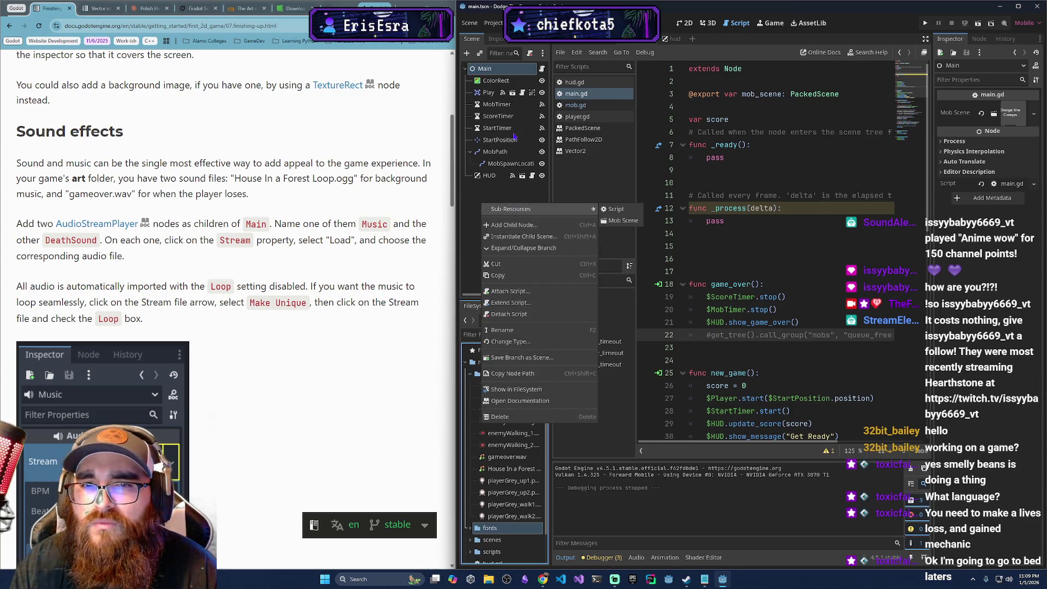
pyautogui.click(498, 72)
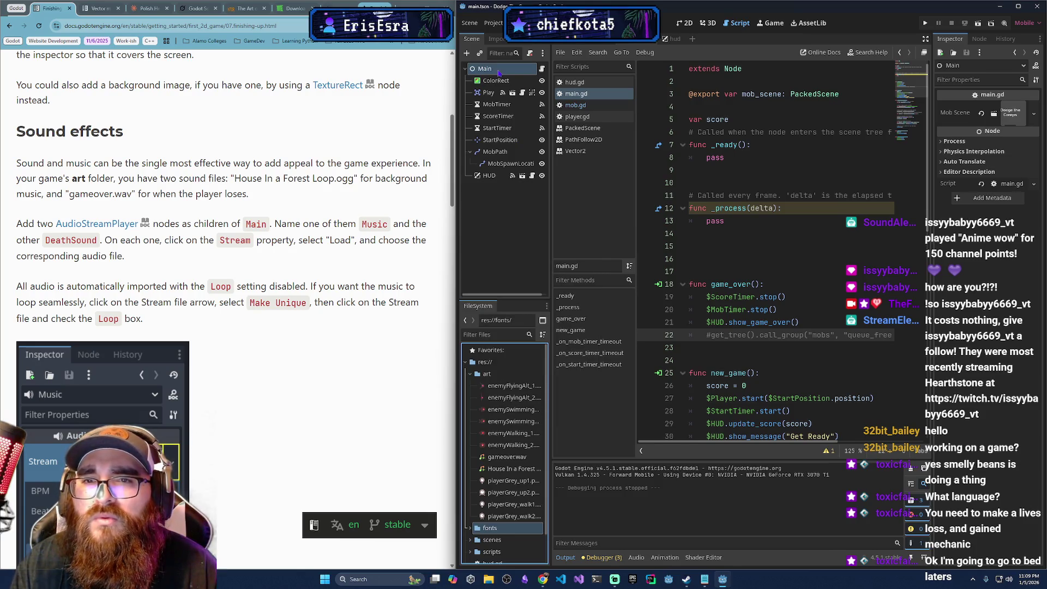
pyautogui.rightClick(521, 70)
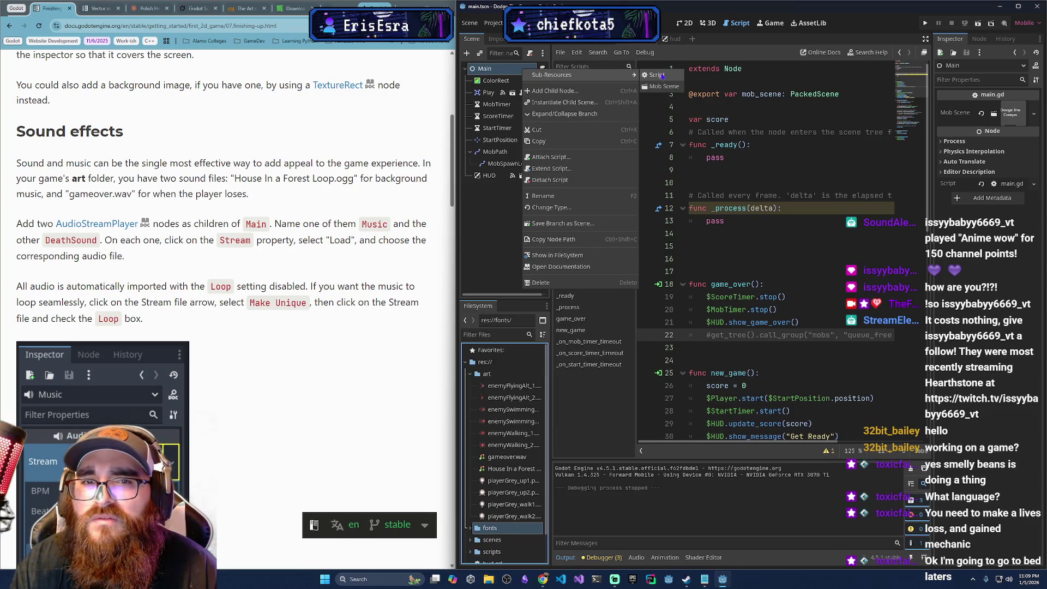
pyautogui.click(554, 90)
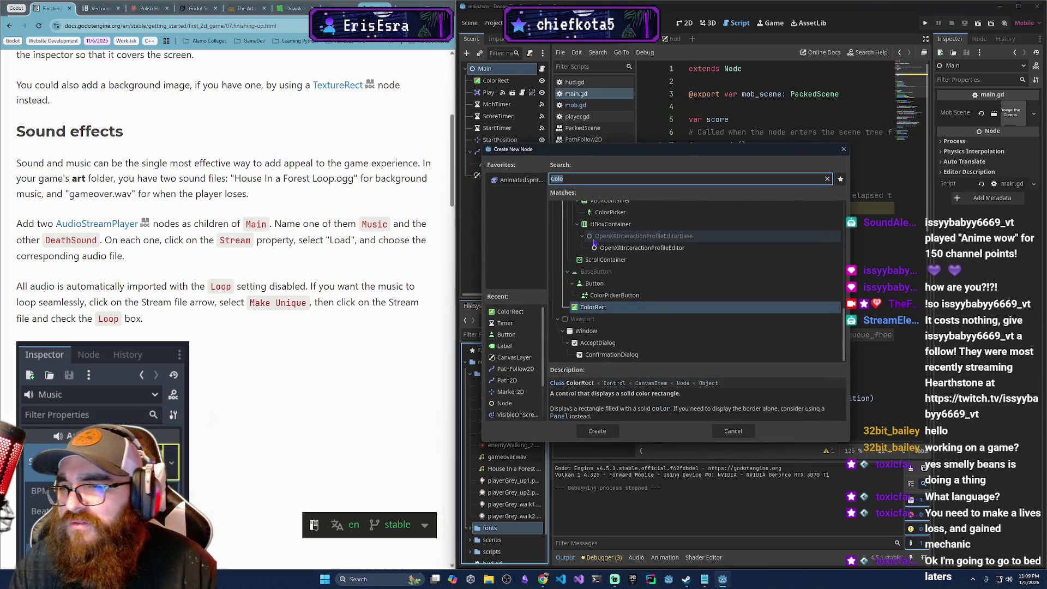
pyautogui.write('Audio')
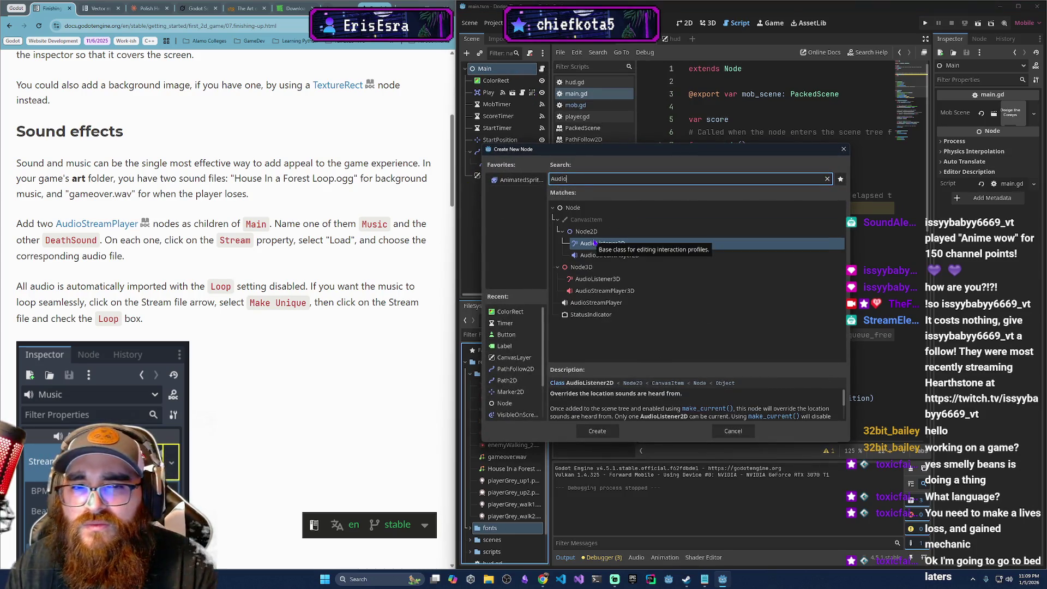
pyautogui.click(686, 257)
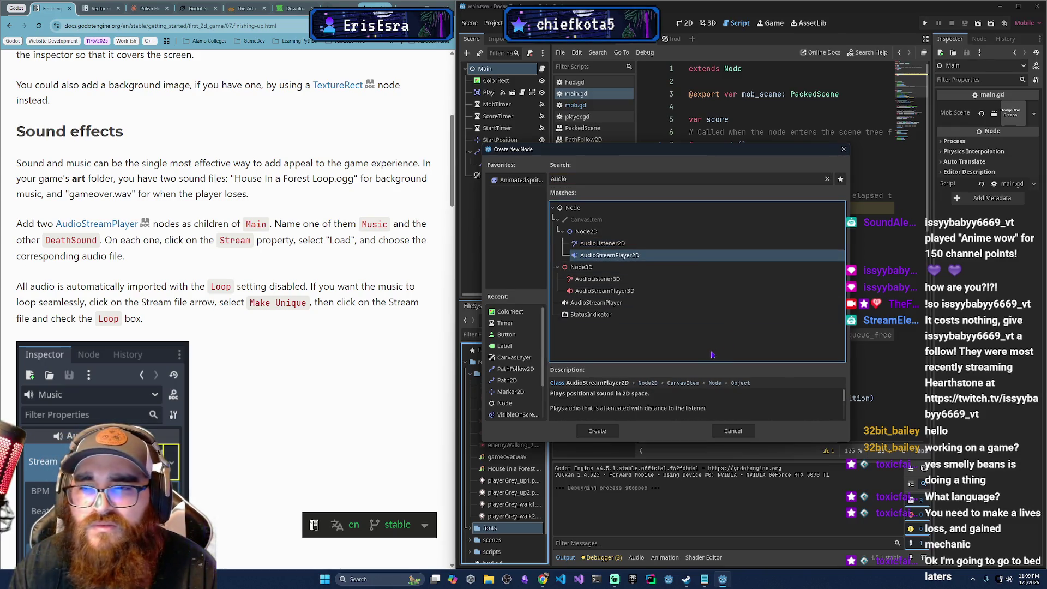
pyautogui.click(599, 432)
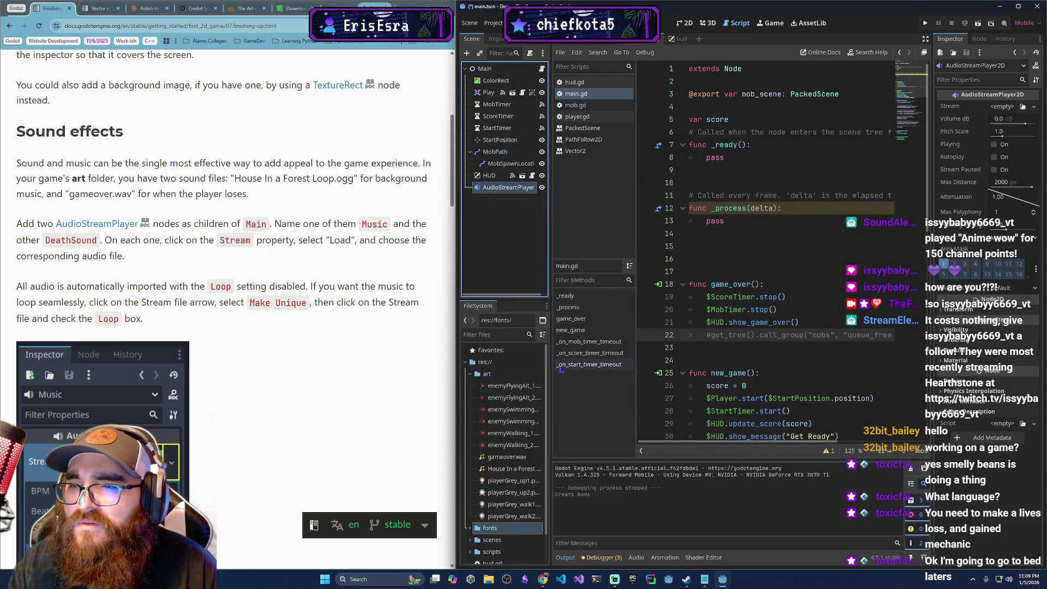
pyautogui.doubleClick(509, 189)
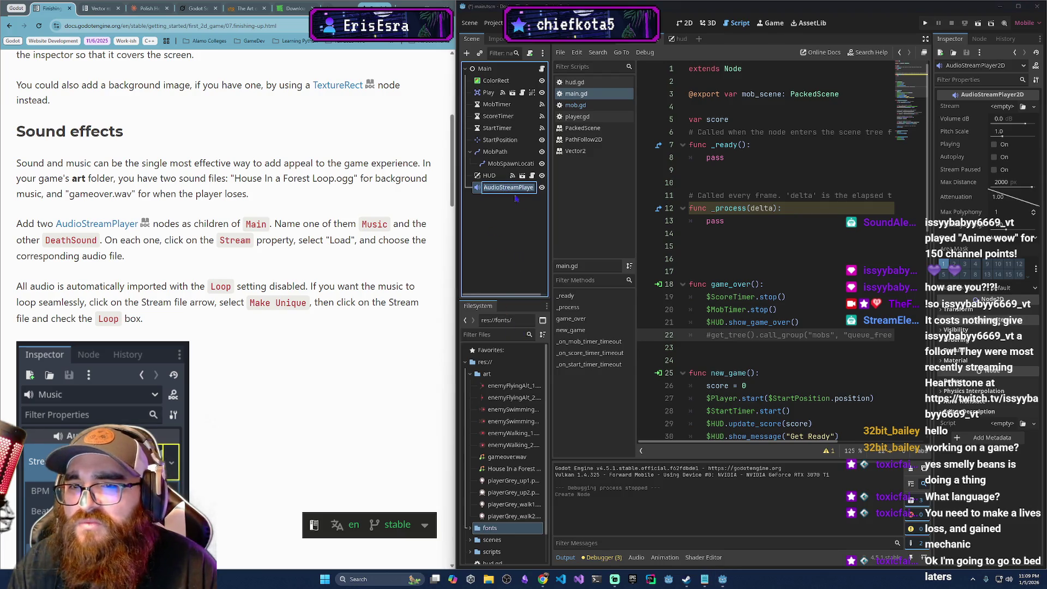
pyautogui.write('Music')
pyautogui.press('Return')
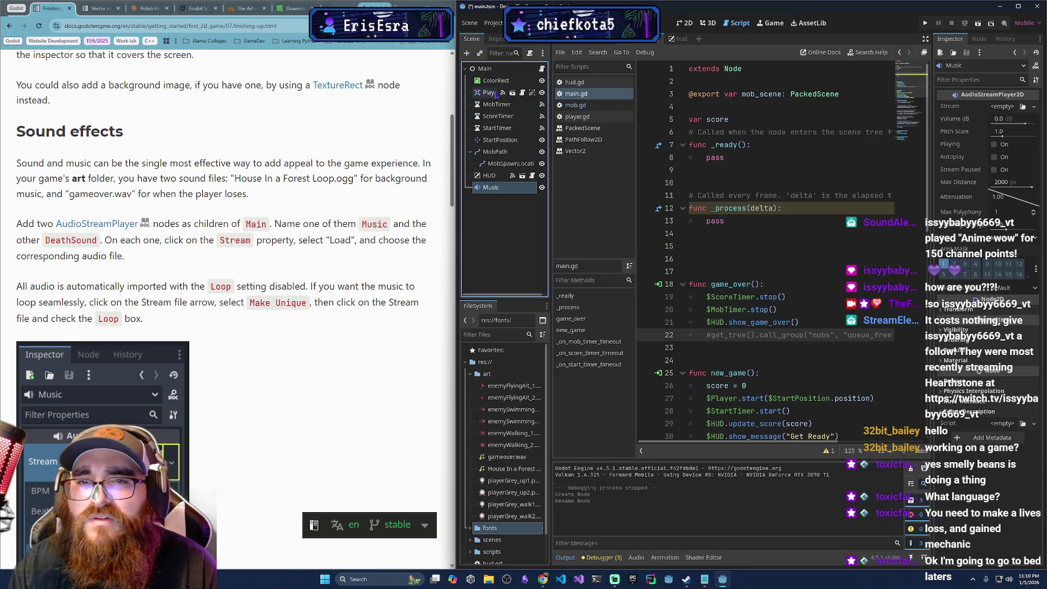
# - Add a second AudioStreamPlayer2D under Main and name it DeathSound
pyautogui.rightClick(503, 70)
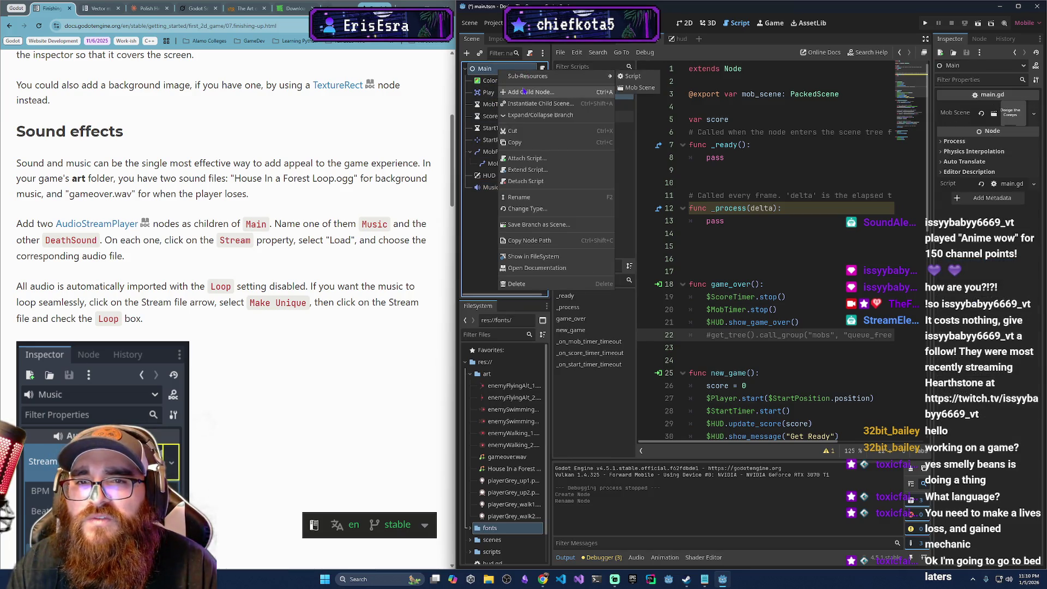
pyautogui.click(528, 91)
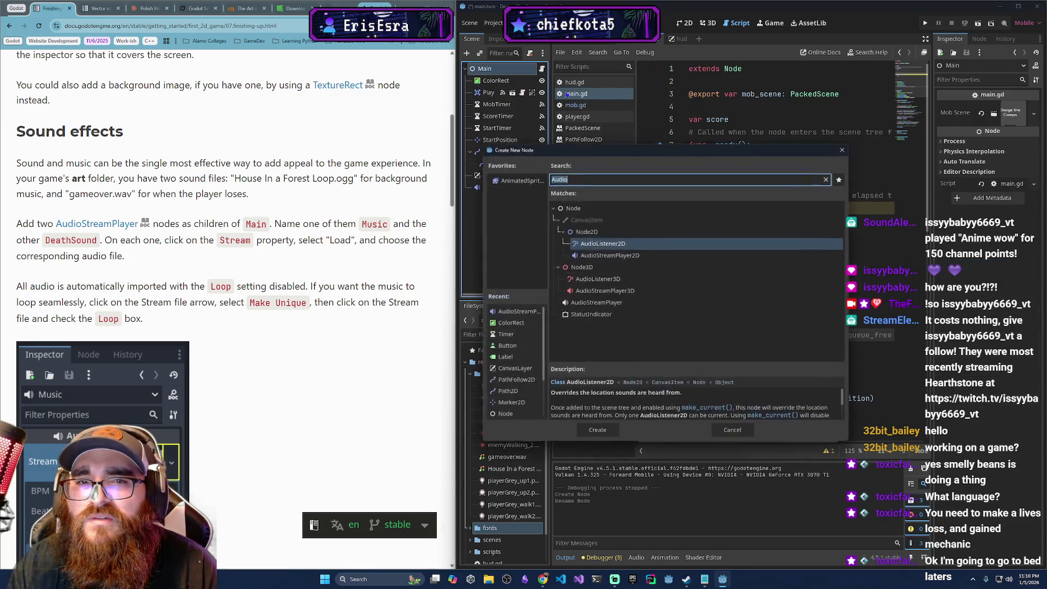
pyautogui.click(616, 256)
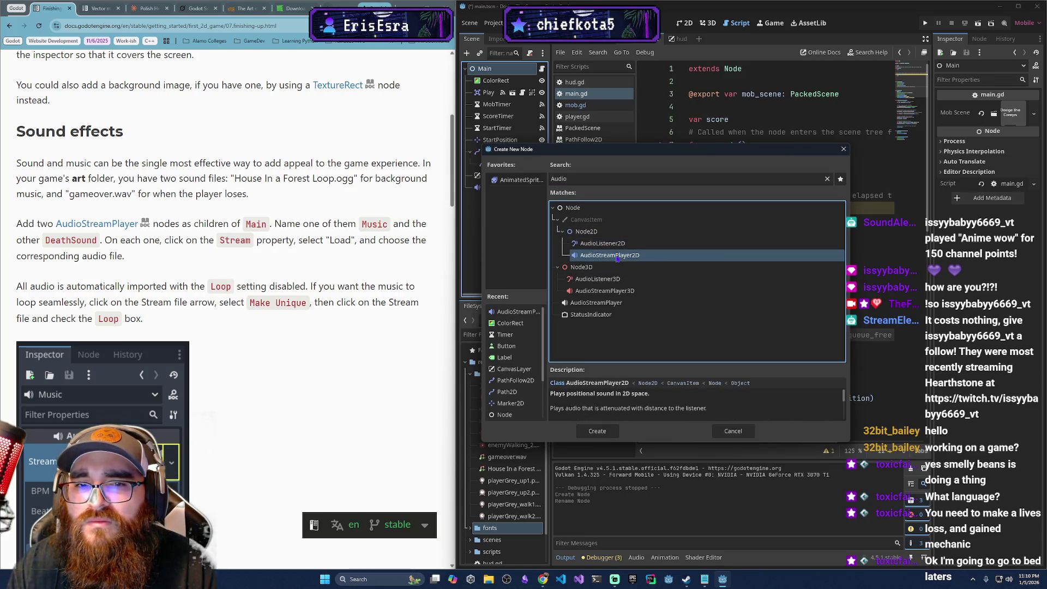
pyautogui.doubleClick(616, 256)
pyautogui.click(499, 203)
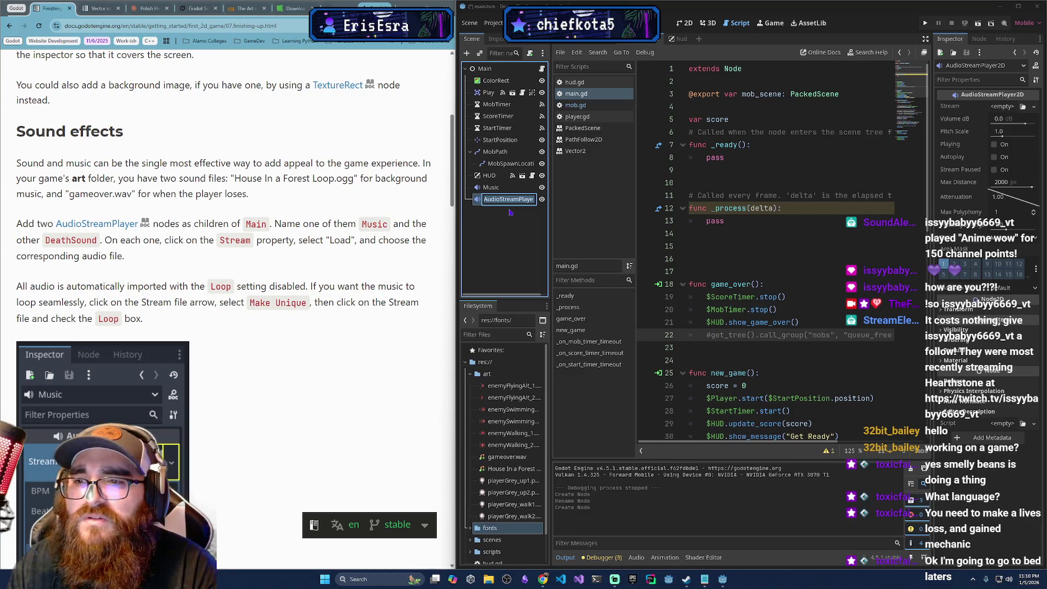
pyautogui.write('DeathSound')
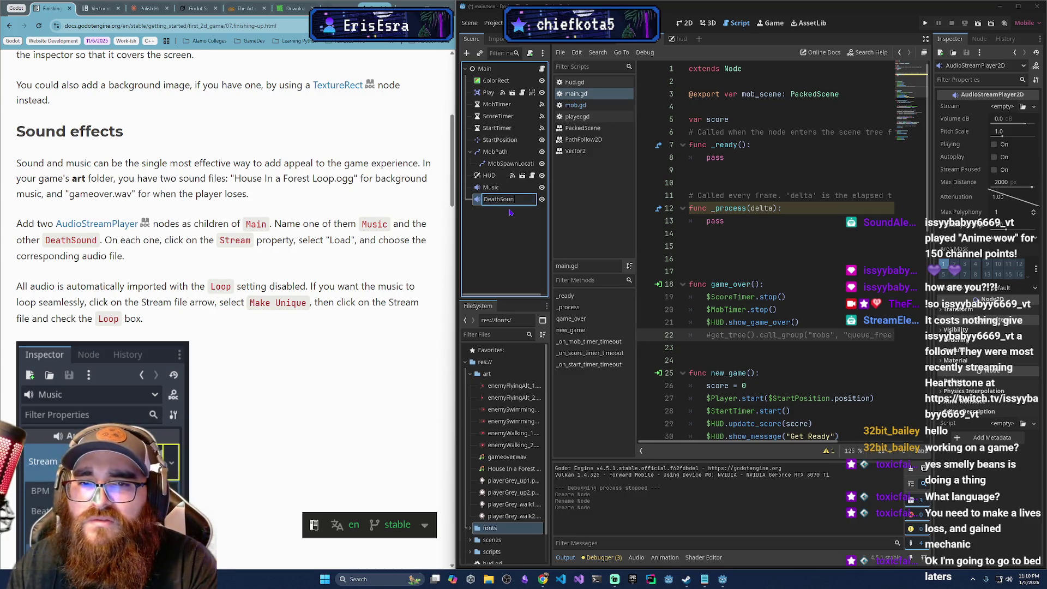
pyautogui.press('Return')
pyautogui.rightClick(497, 188)
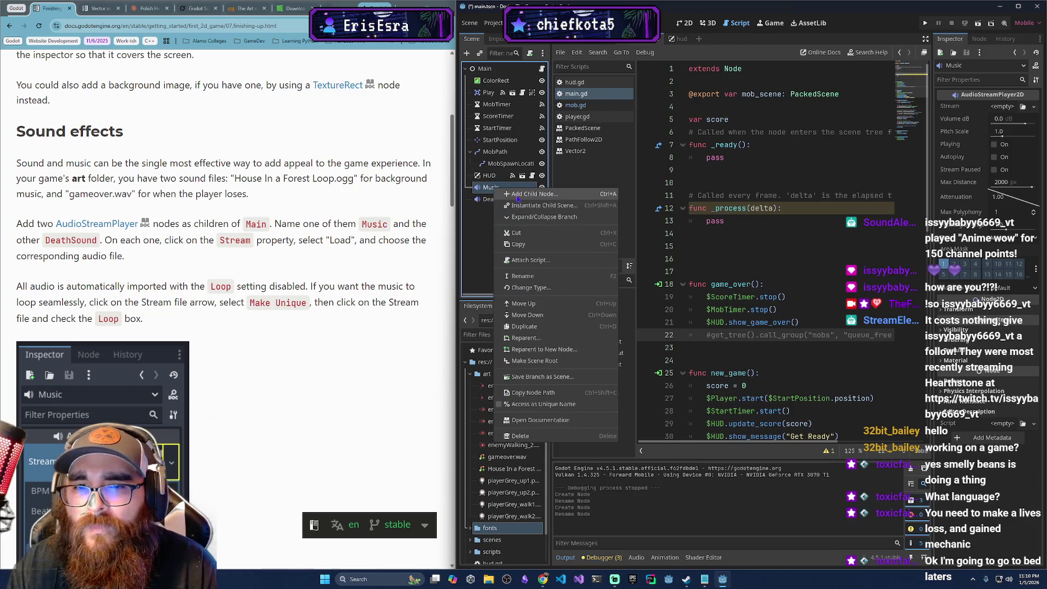
# - Load House In a Forest Loop.ogg as the Music node's Stream
pyautogui.click(480, 237)
pyautogui.press('F2')
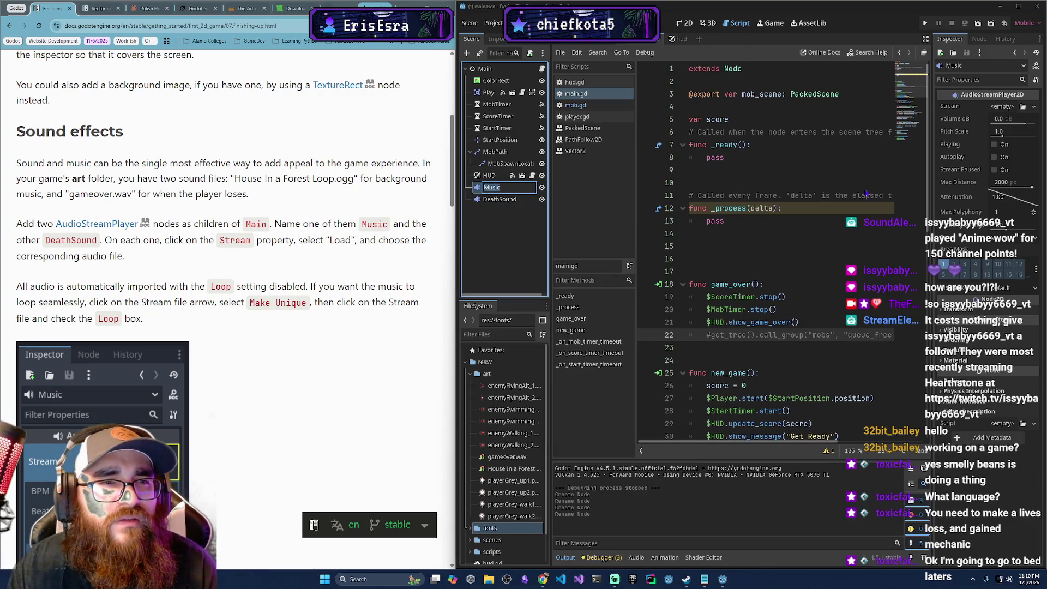
pyautogui.click(1023, 107)
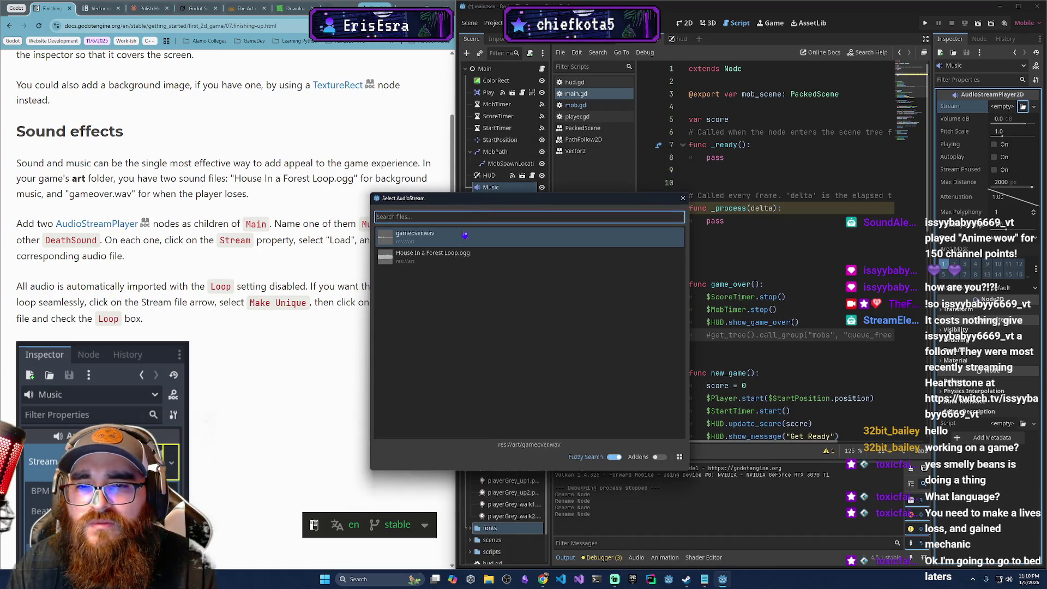
pyautogui.doubleClick(451, 256)
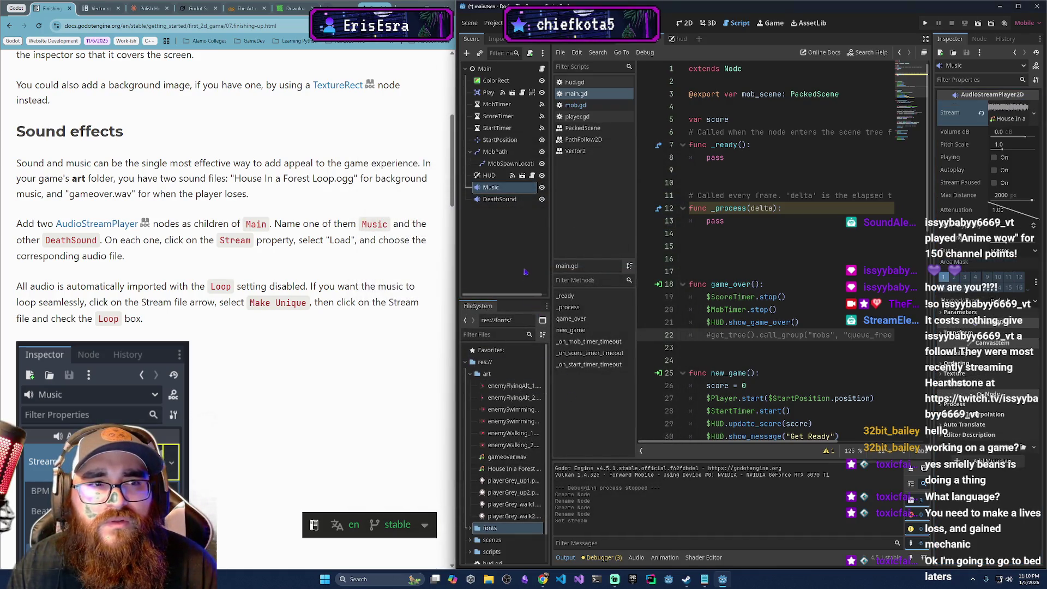
# - Load gameover.wav as DeathSound's Stream and preview the sound
pyautogui.click(498, 199)
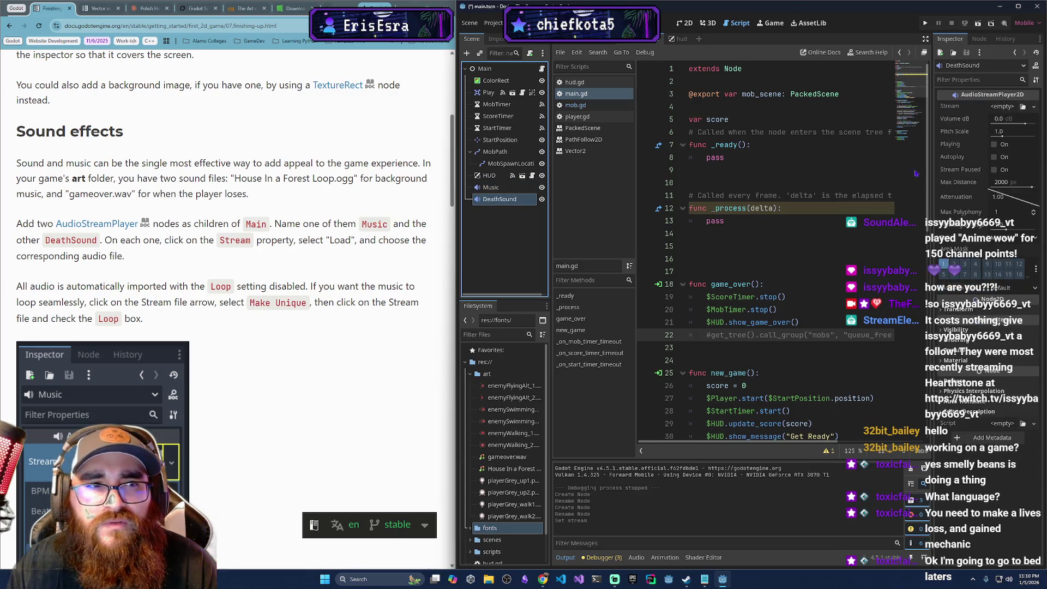
pyautogui.click(1023, 107)
pyautogui.doubleClick(523, 217)
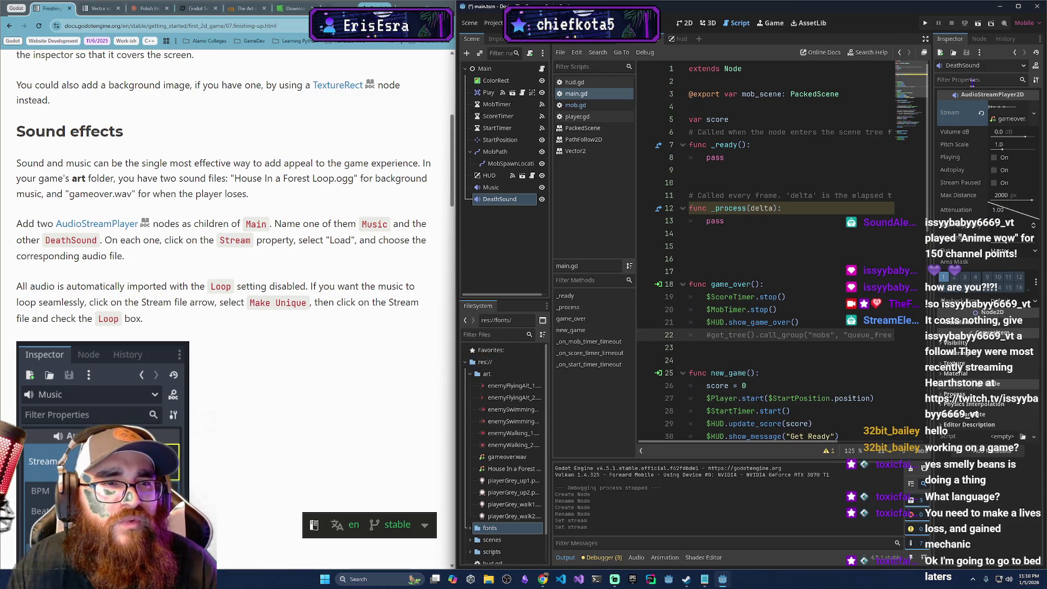
pyautogui.click(1006, 109)
pyautogui.click(944, 163)
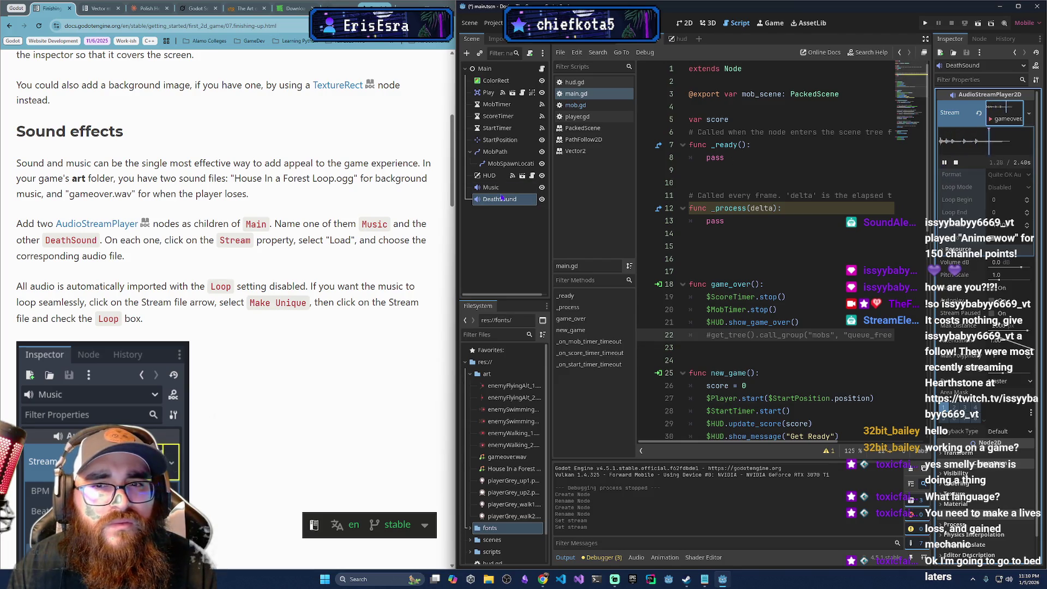
pyautogui.click(505, 188)
pyautogui.click(995, 118)
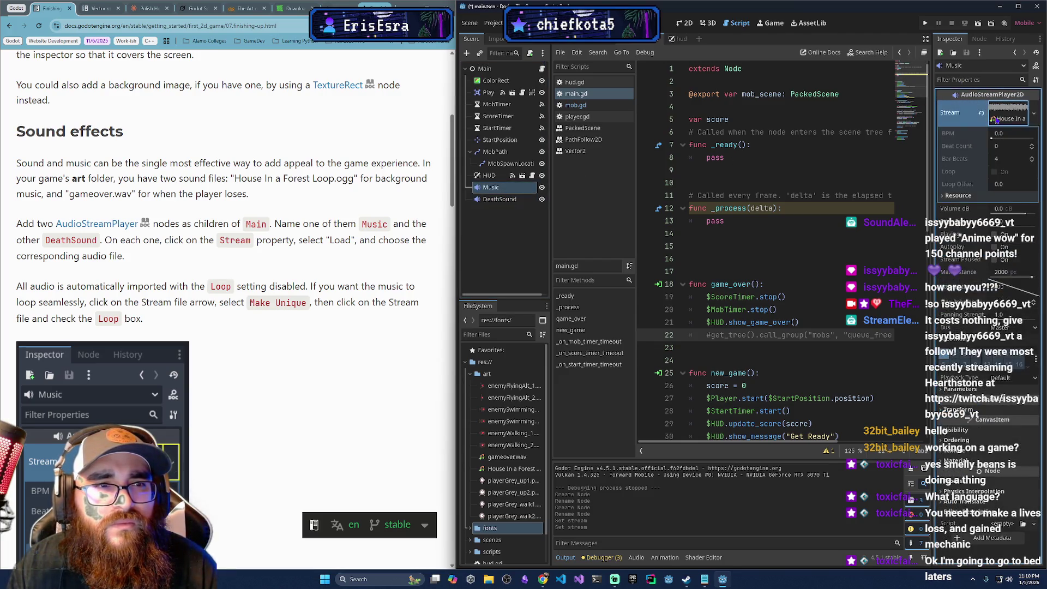
pyautogui.click(1000, 113)
pyautogui.click(999, 112)
pyautogui.click(1000, 113)
pyautogui.click(1001, 111)
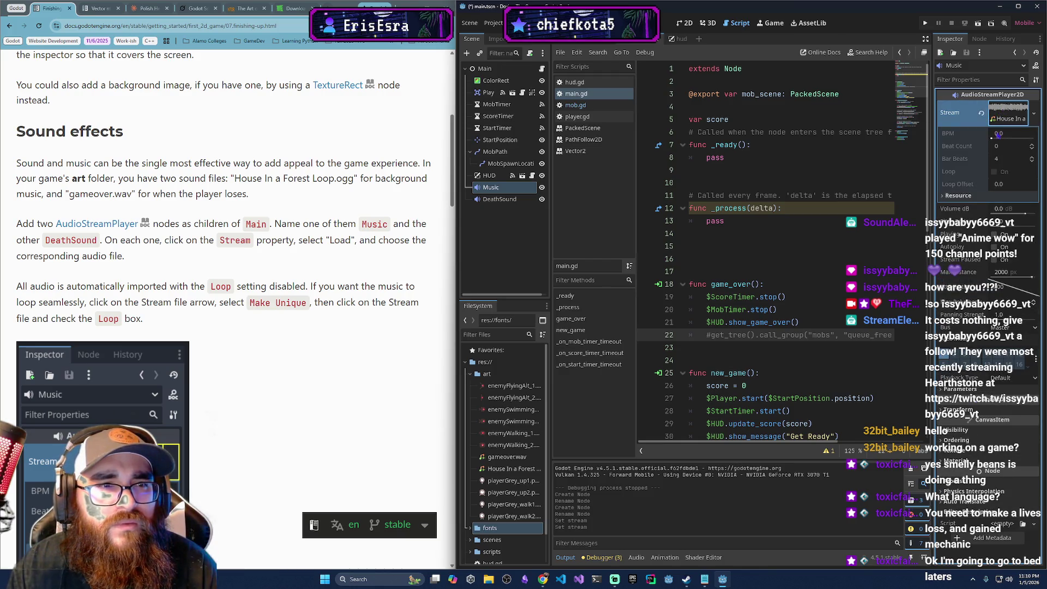
pyautogui.click(1008, 112)
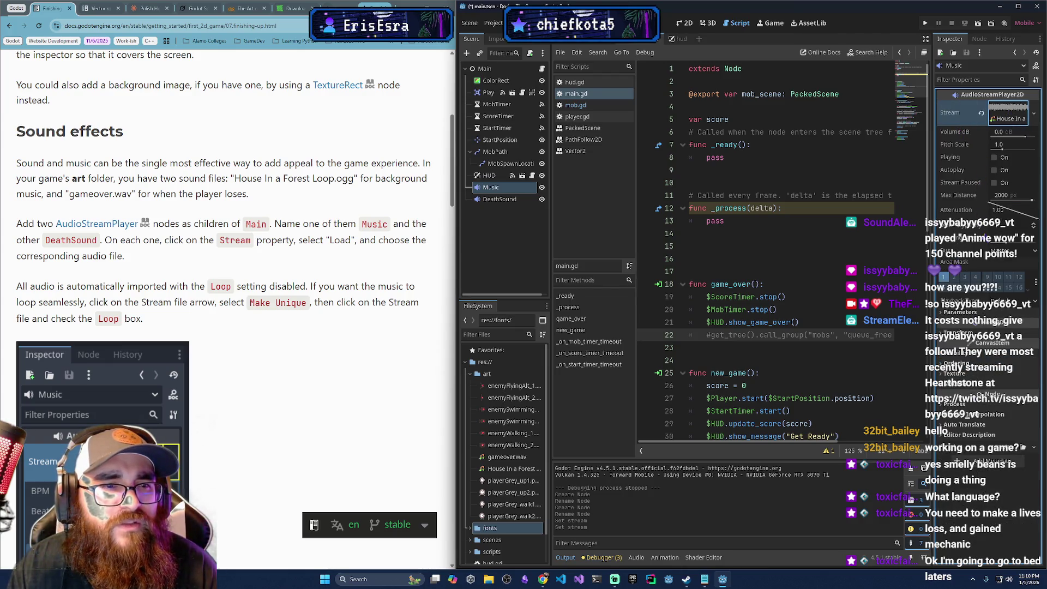
pyautogui.click(1003, 113)
pyautogui.click(1003, 113)
pyautogui.click(1001, 120)
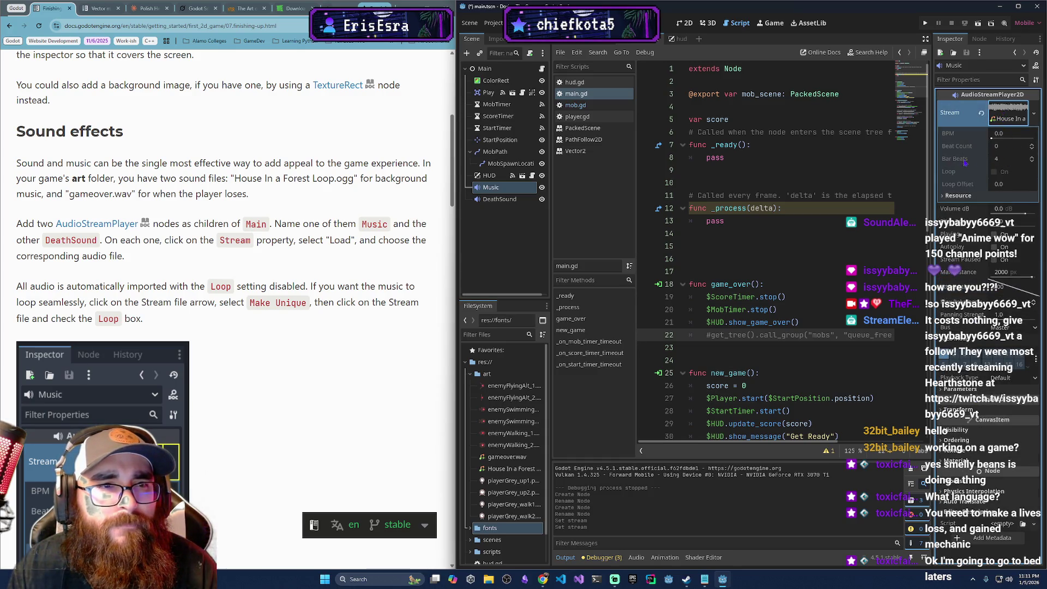
pyautogui.click(1023, 112)
pyautogui.click(1024, 112)
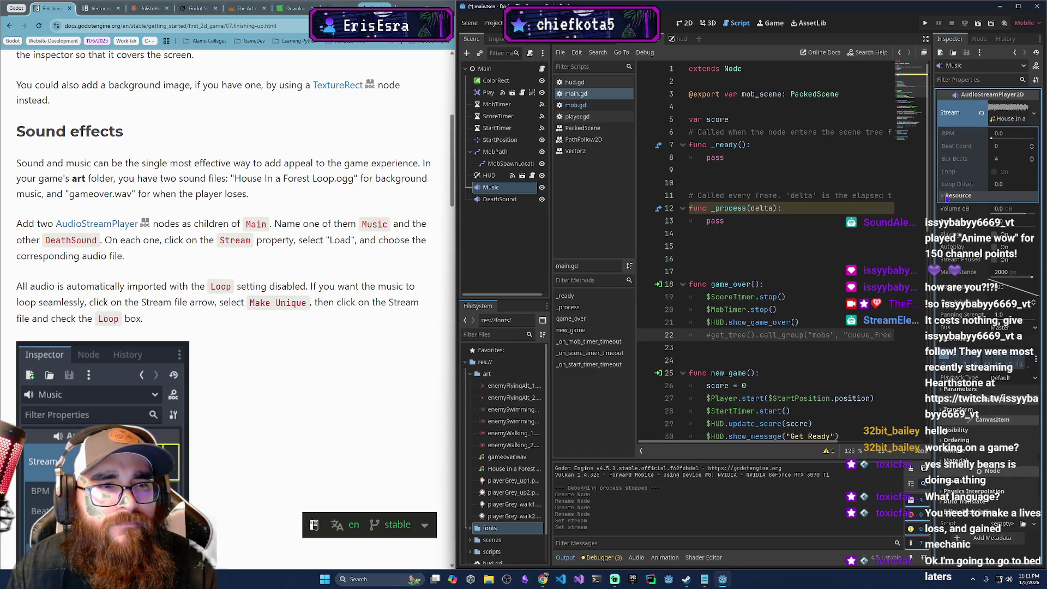
pyautogui.click(1024, 112)
pyautogui.click(1023, 112)
pyautogui.click(1024, 112)
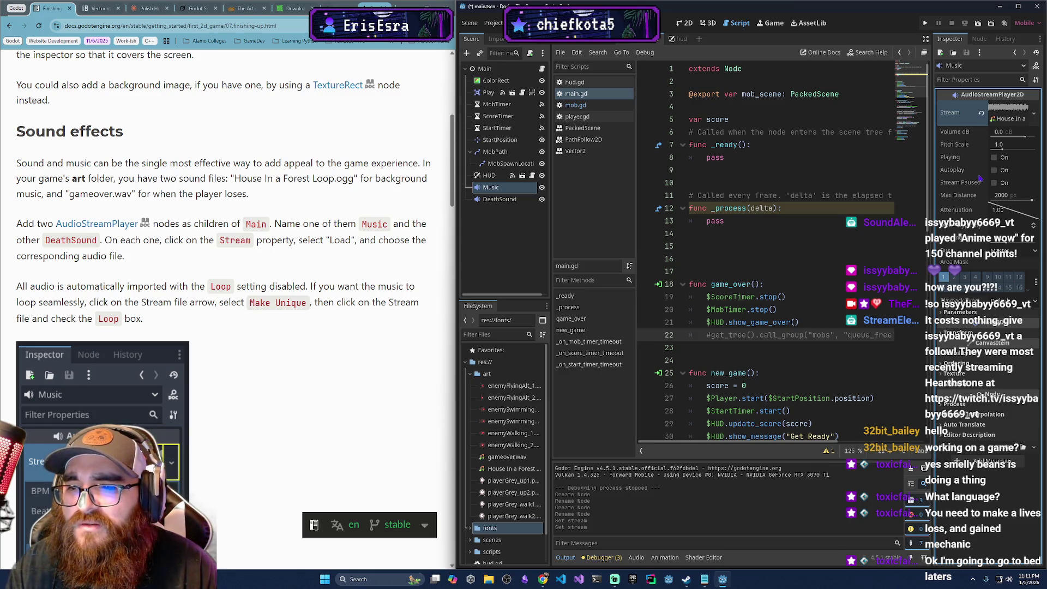
pyautogui.scroll(-2, 289, 335)
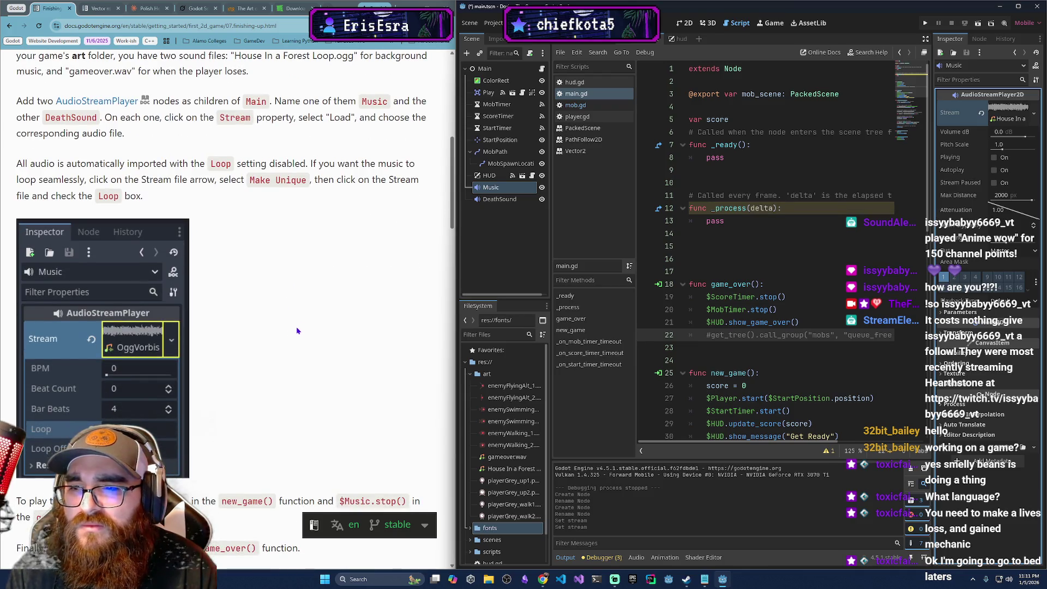
pyautogui.click(1035, 112)
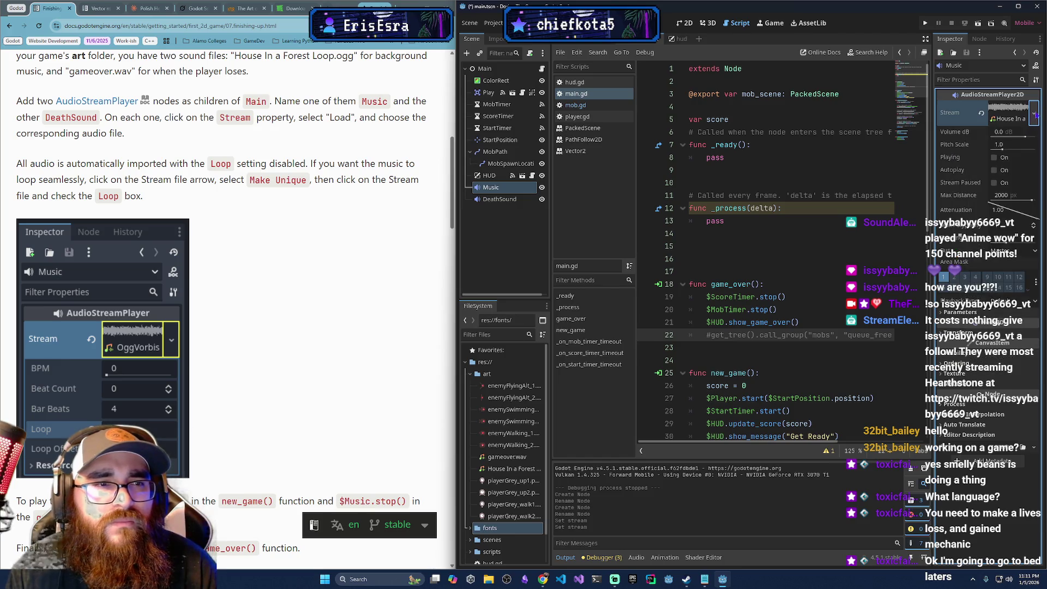
pyautogui.click(1017, 114)
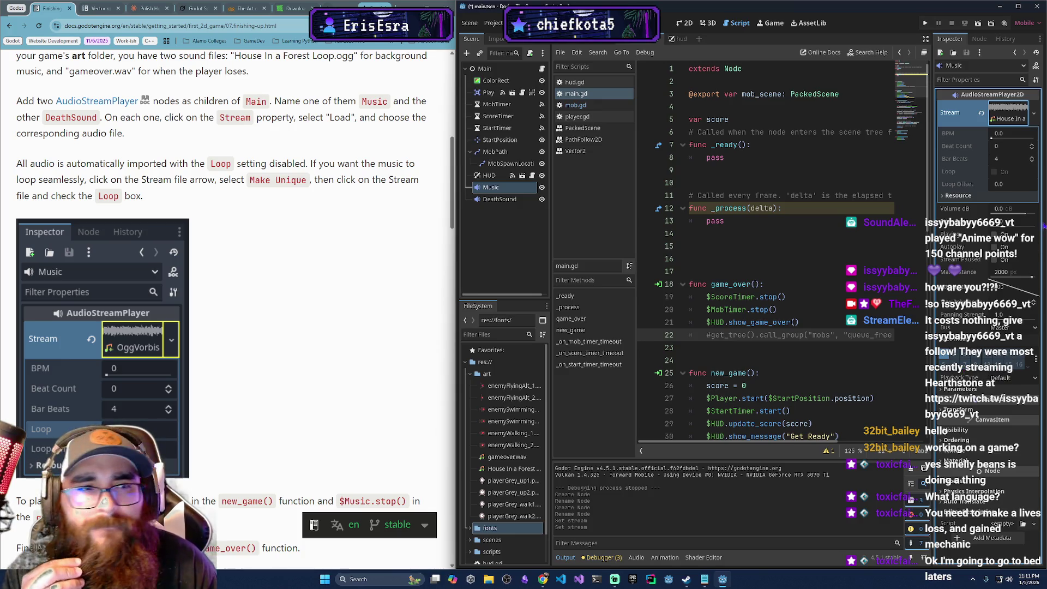
pyautogui.click(1035, 114)
pyautogui.press('Escape')
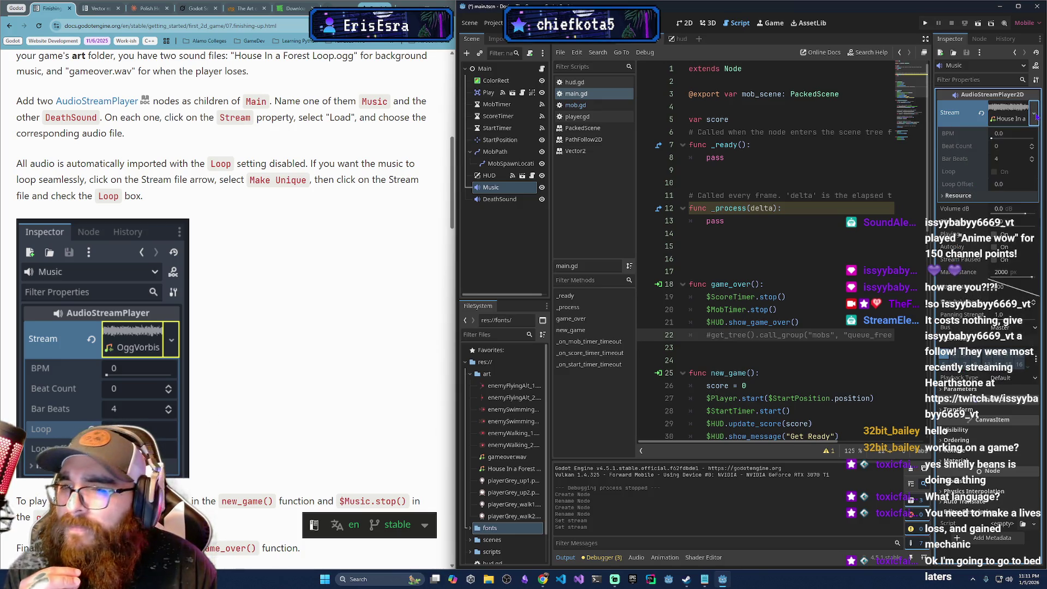
pyautogui.scroll(-5, 309, 313)
pyautogui.scroll(3, 309, 312)
pyautogui.scroll(2, 308, 313)
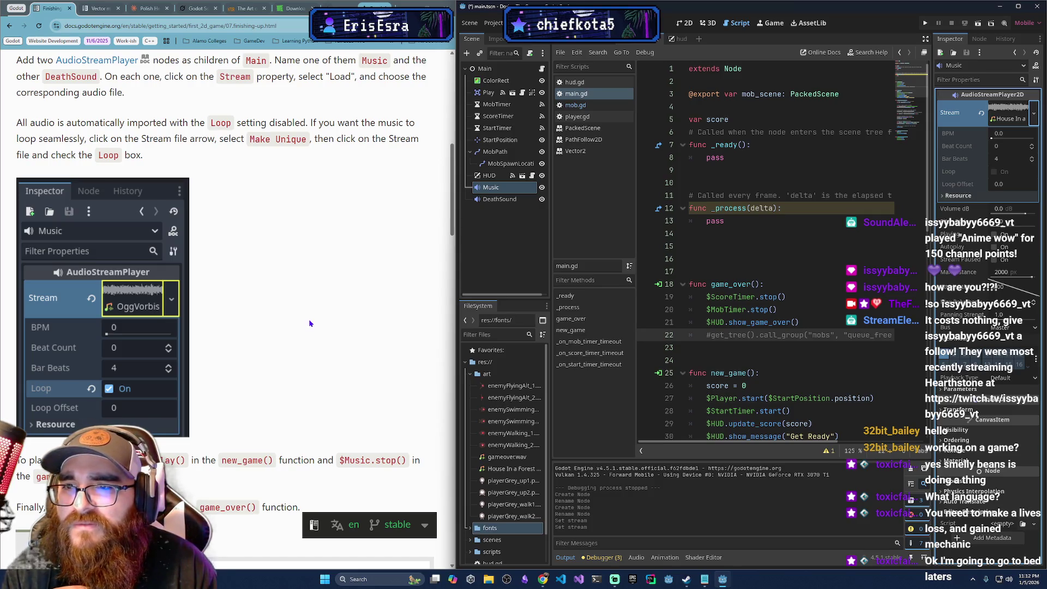
pyautogui.click(981, 112)
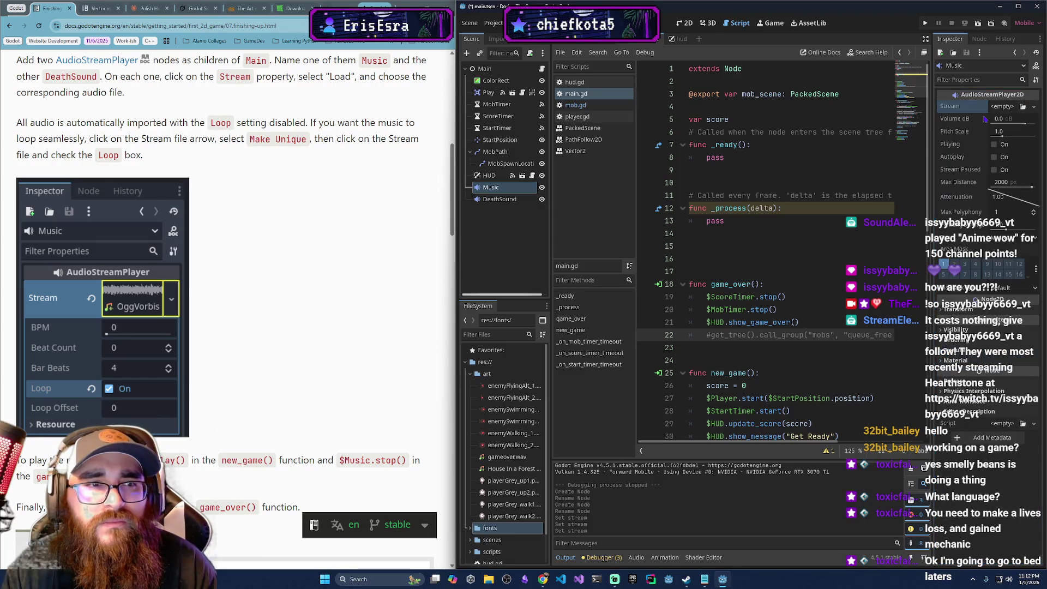
# - Load House In a Forest Loop.ogg into Music's Stream, make it unique, and enable Loop
pyautogui.click(1023, 107)
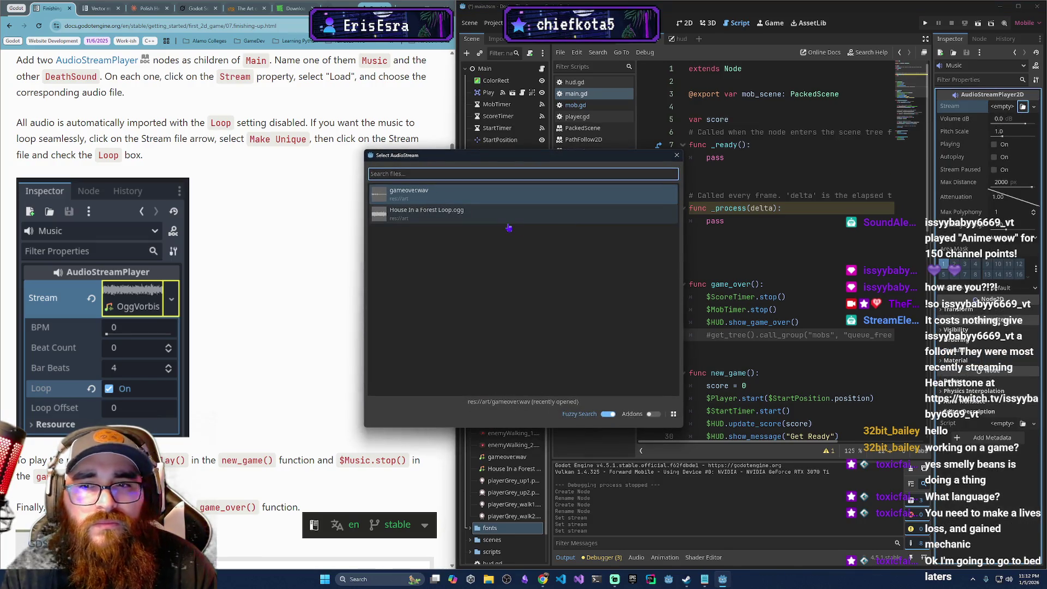
pyautogui.moveTo(529, 155)
pyautogui.mouseDown()
pyautogui.moveTo(530, 287)
pyautogui.moveTo(574, 193)
pyautogui.mouseUp()
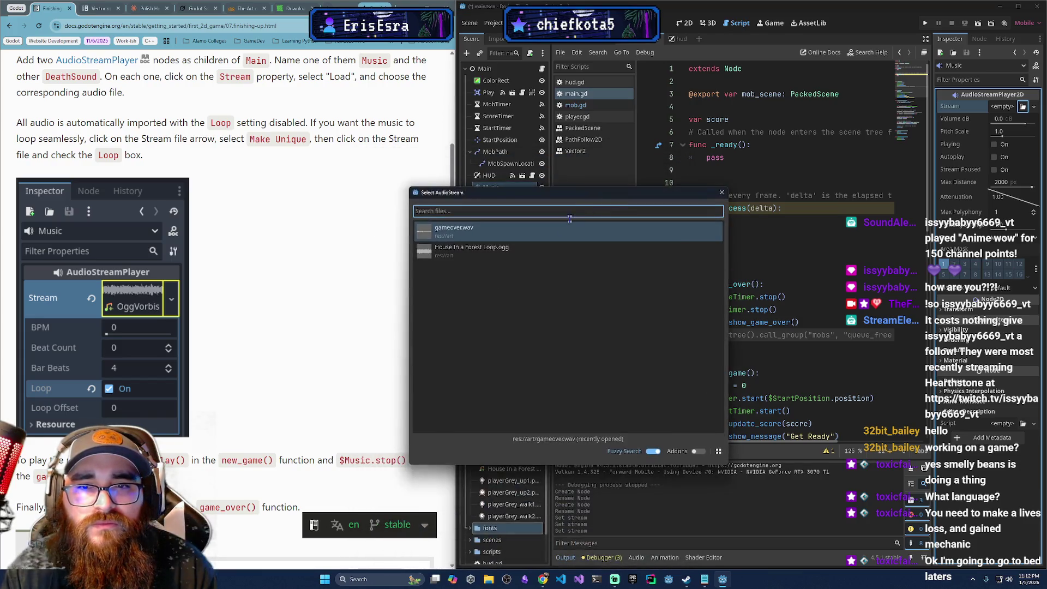
pyautogui.click(559, 249)
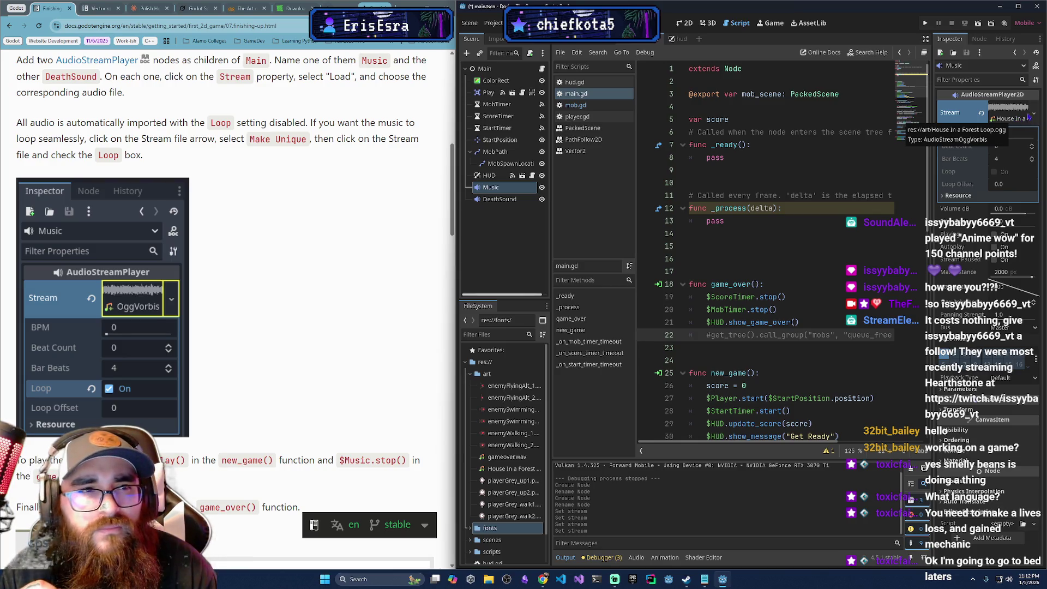
pyautogui.click(1033, 113)
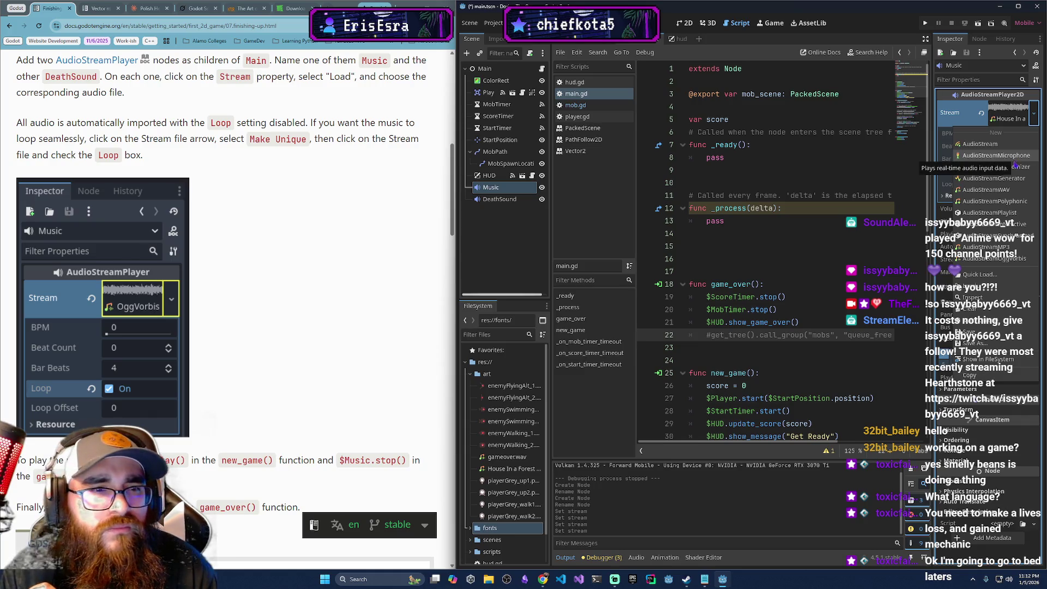
pyautogui.click(1010, 322)
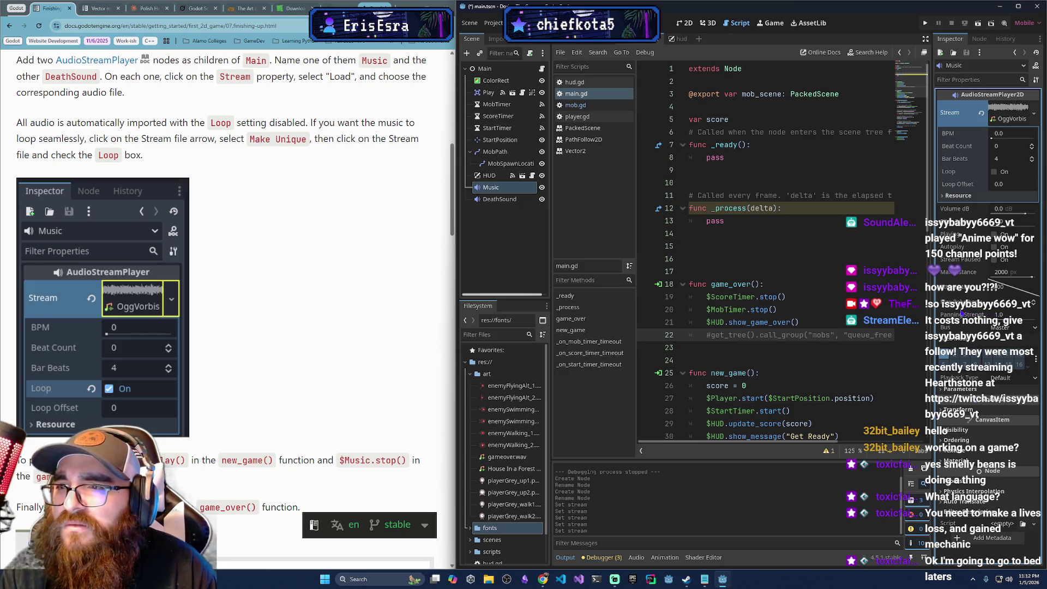
pyautogui.click(994, 172)
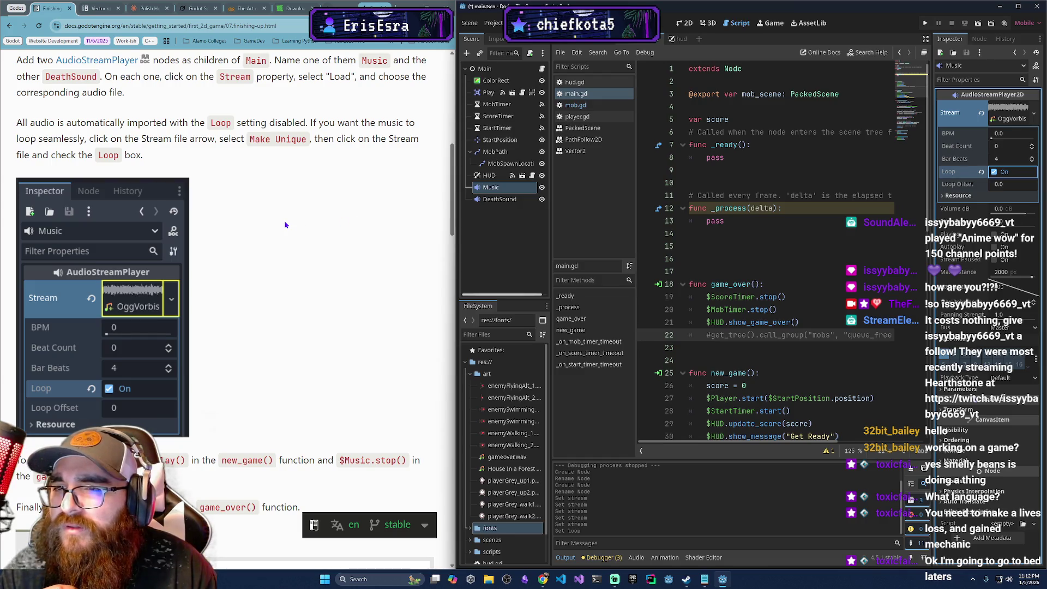
pyautogui.scroll(-4, 288, 312)
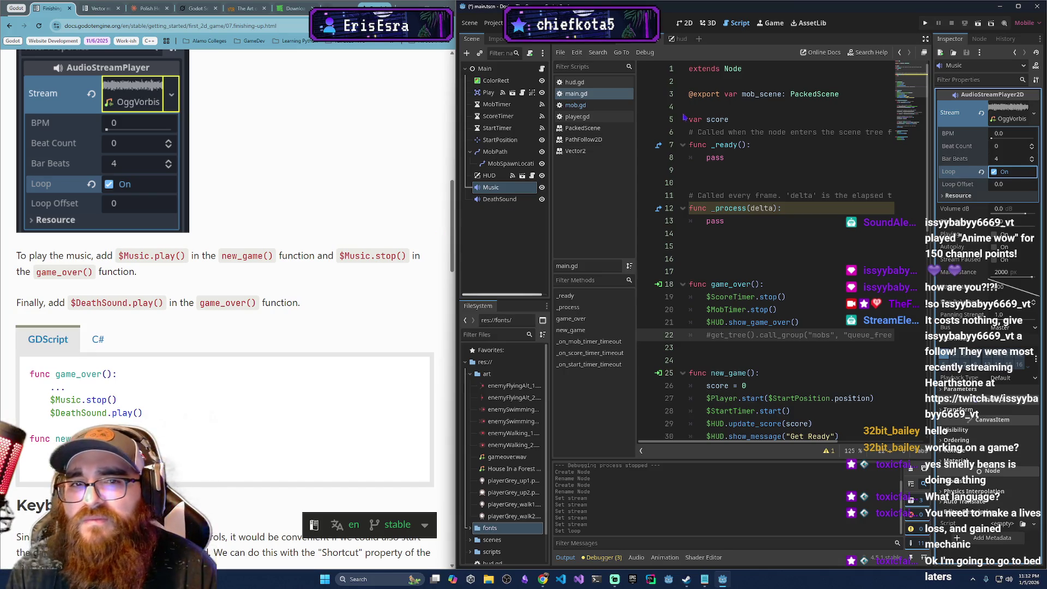
pyautogui.click(736, 23)
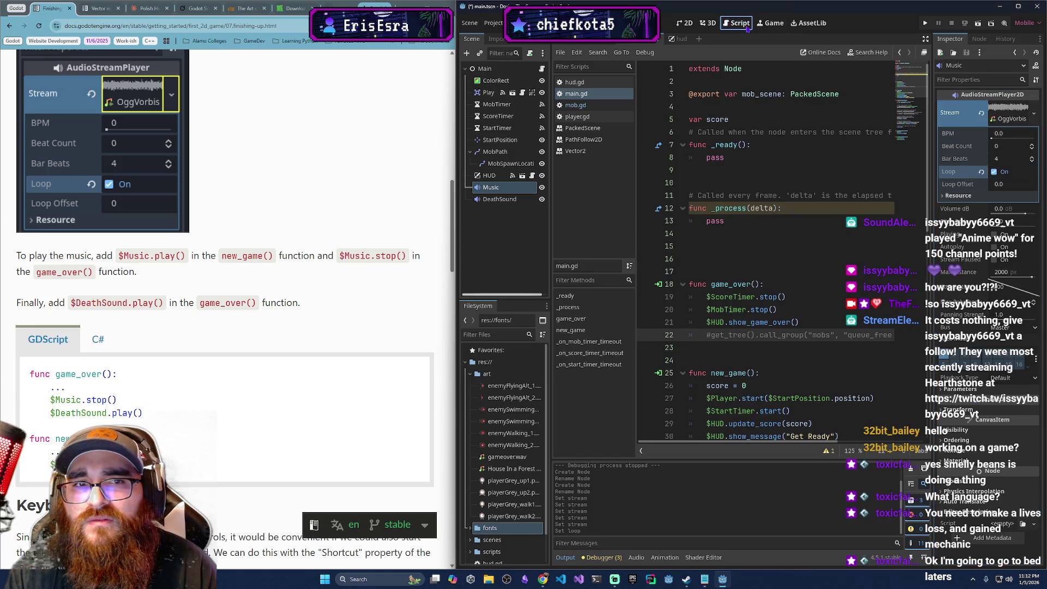
# - Add $Music.play() after score = 0 in new_game() in main.gd
pyautogui.scroll(-2, 791, 332)
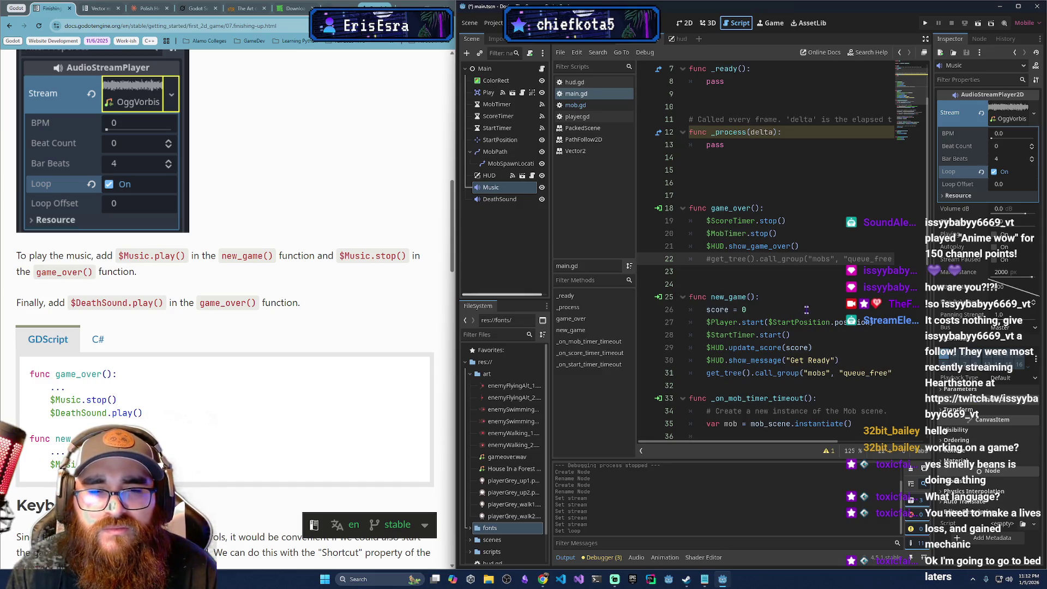
pyautogui.click(813, 308)
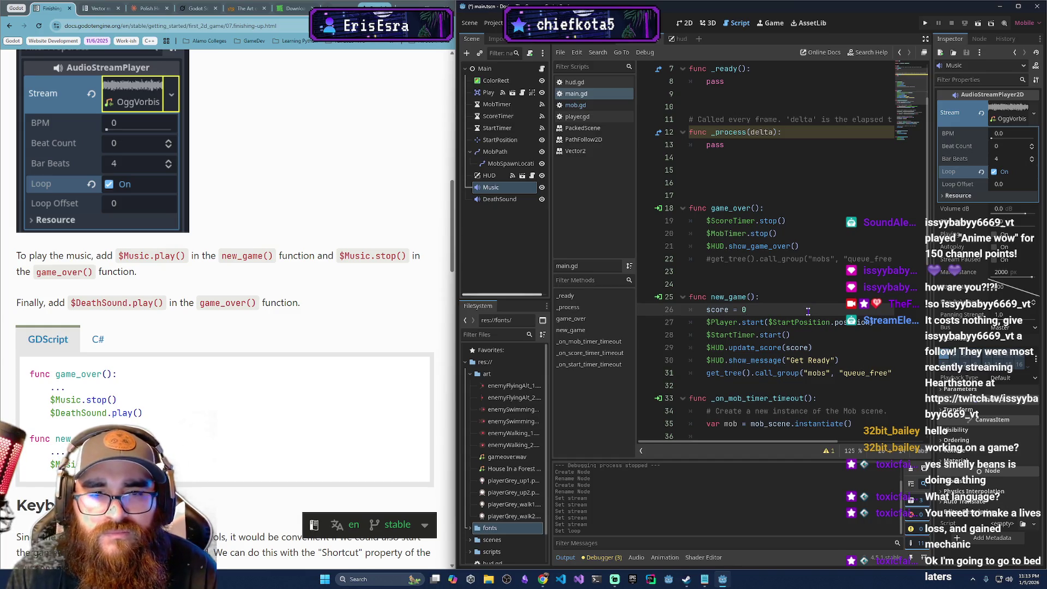
pyautogui.press('Return')
pyautogui.write('$Mu')
pyautogui.press('Return')
pyautogui.write('.play()')
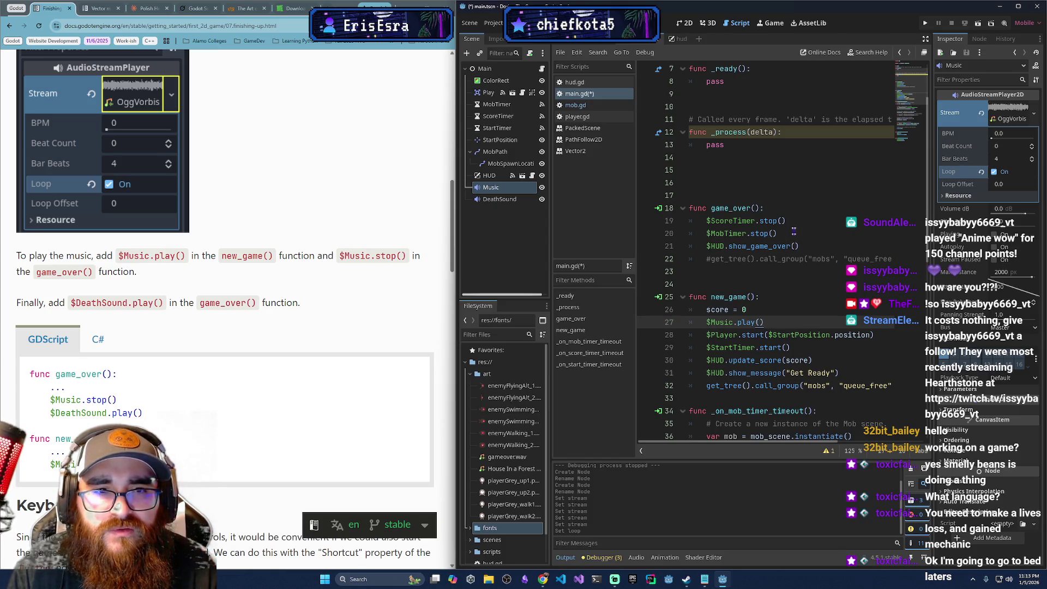
# - Add $Music.stop() and $Deathsound.play() at the top of game_over(), then save and run with F5
pyautogui.click(803, 211)
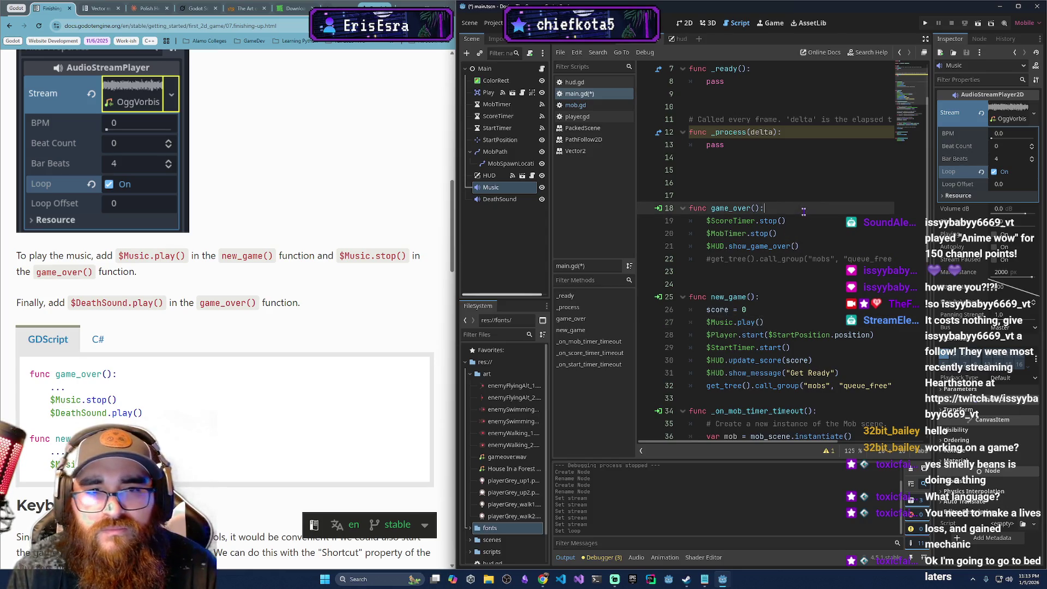
pyautogui.press('Return')
pyautogui.press('BackSpace')
pyautogui.write('Musi')
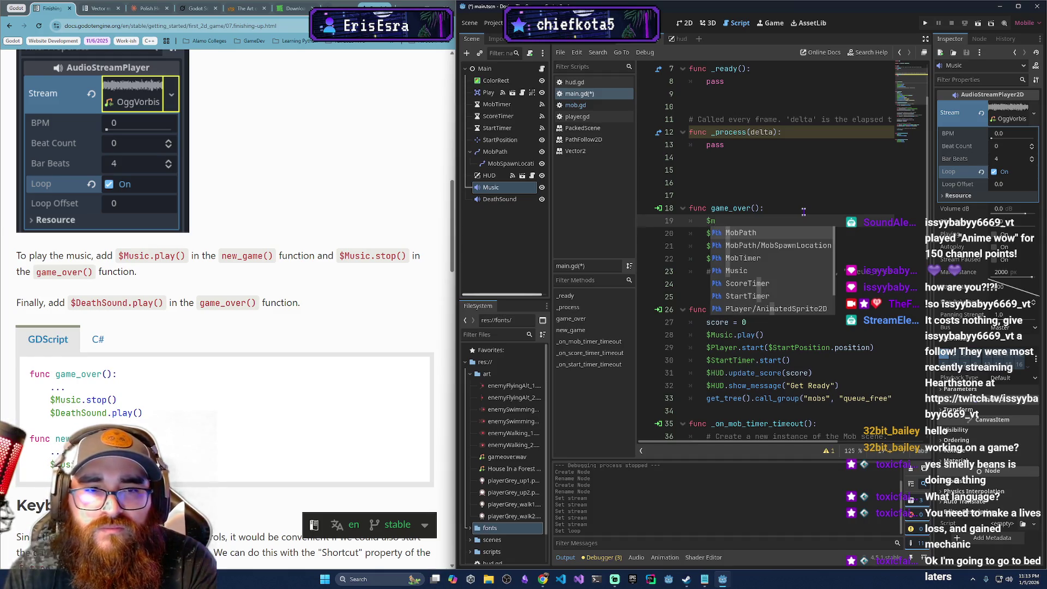
pyautogui.press('Return')
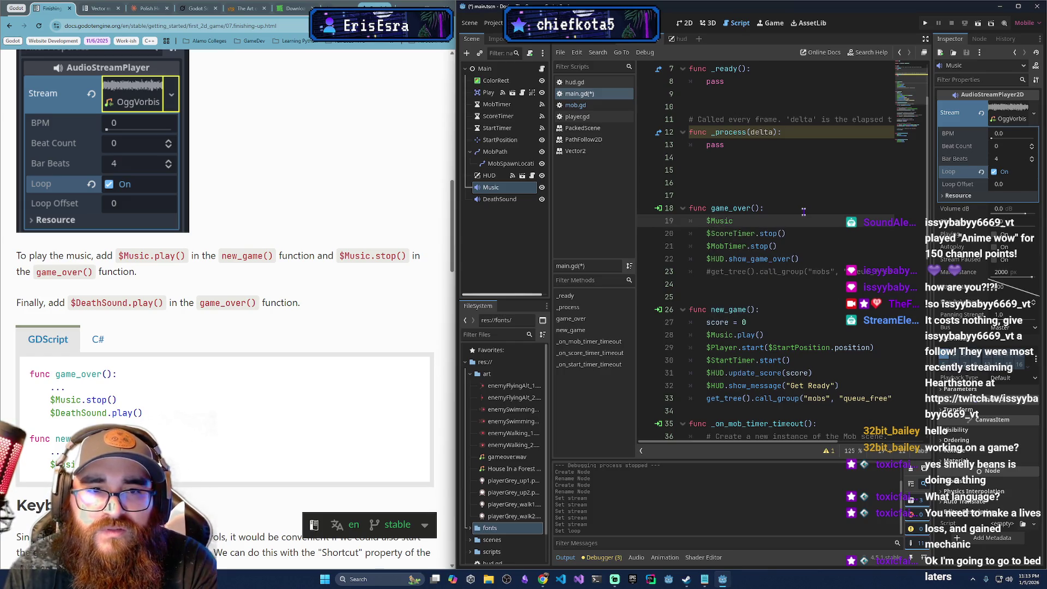
pyautogui.write('.stop(')
pyautogui.press('Return')
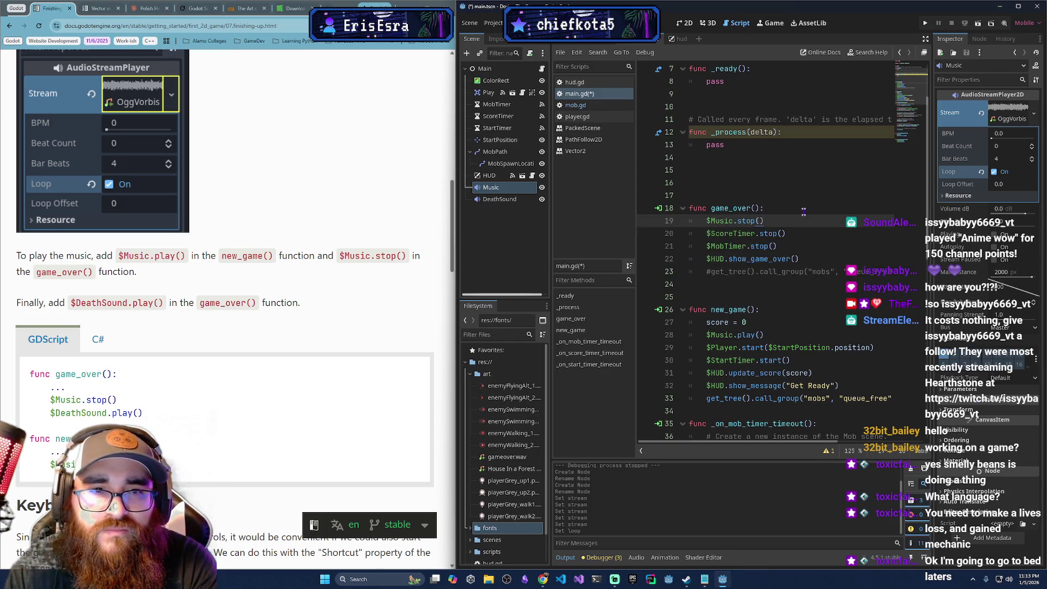
pyautogui.press('Return')
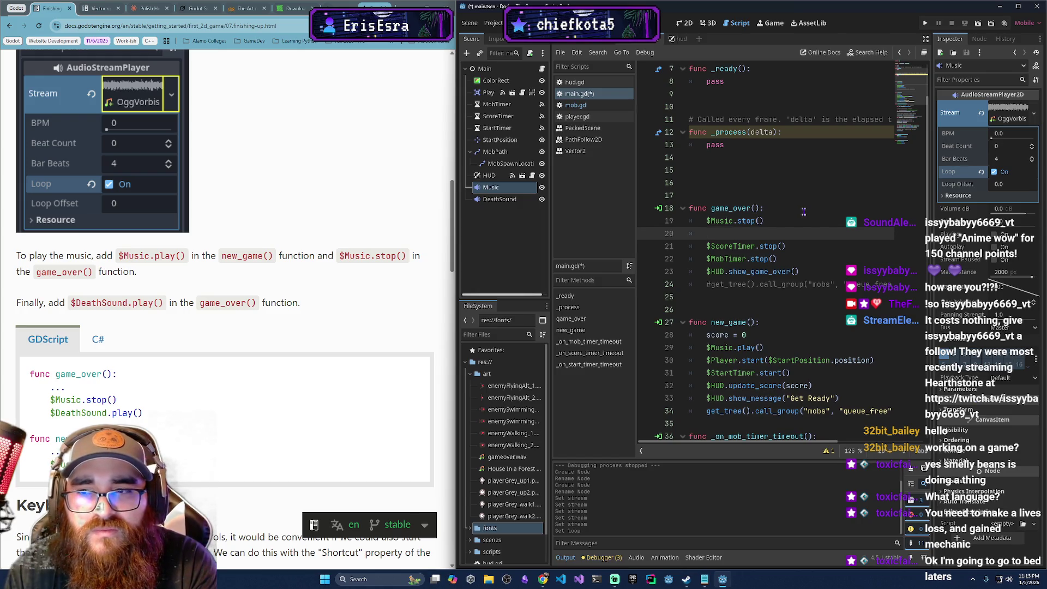
pyautogui.write('$Deathsound')
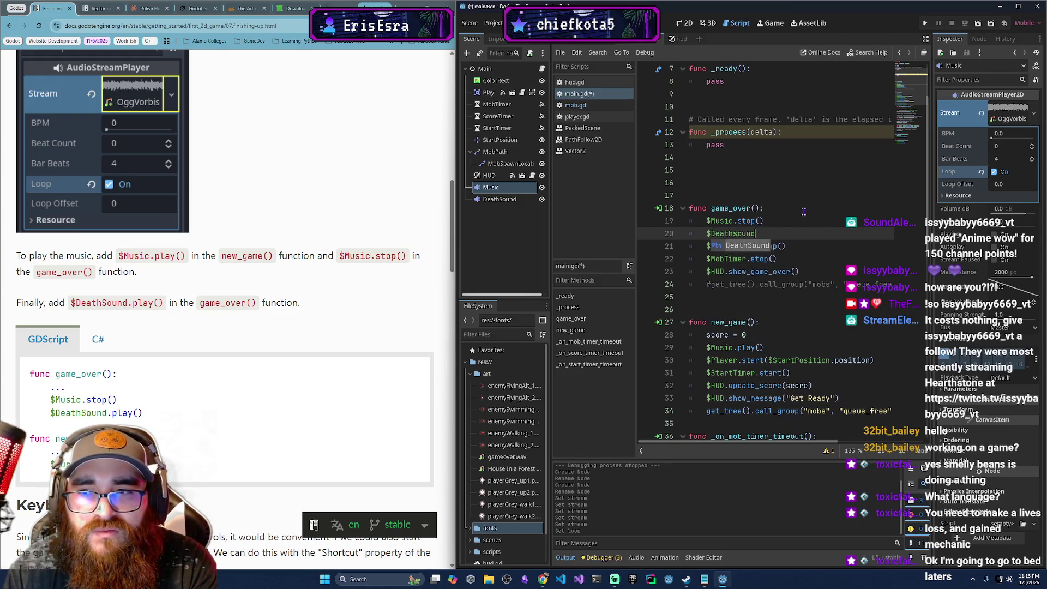
pyautogui.write('.pl')
pyautogui.press('Return')
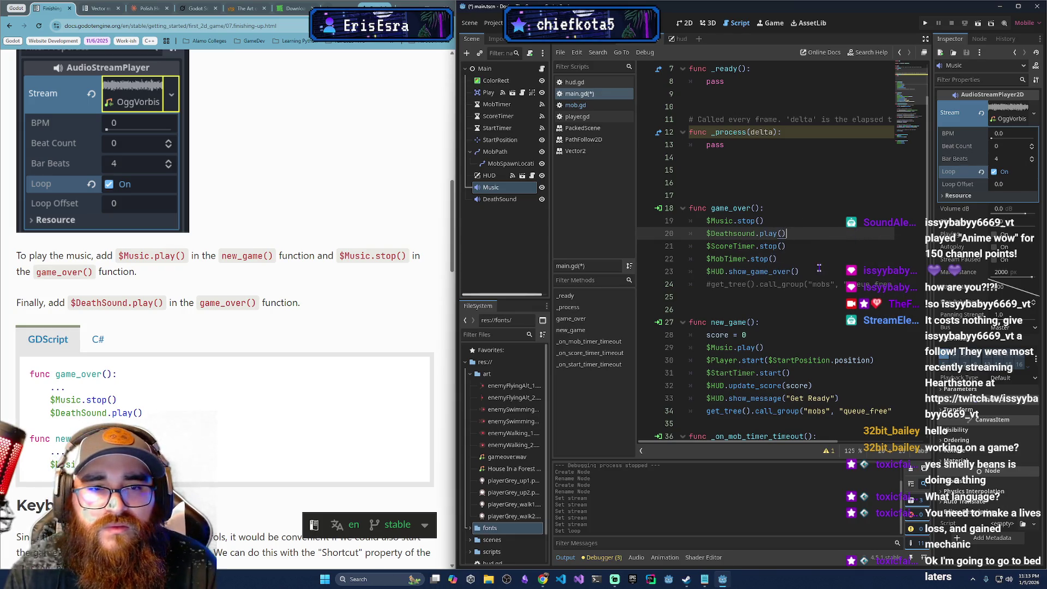
pyautogui.click(817, 300)
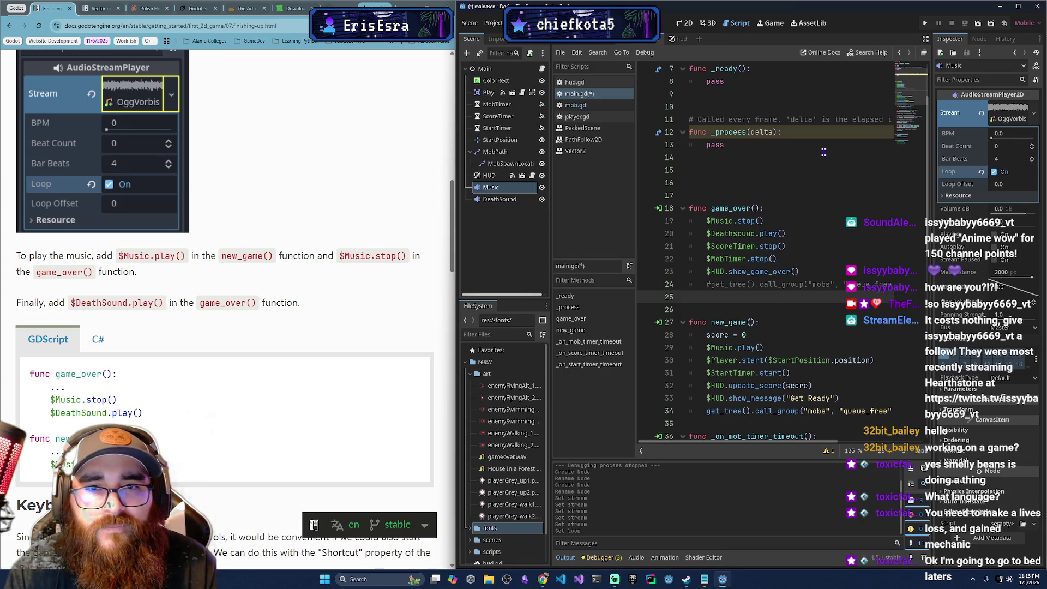
pyautogui.press('F5')
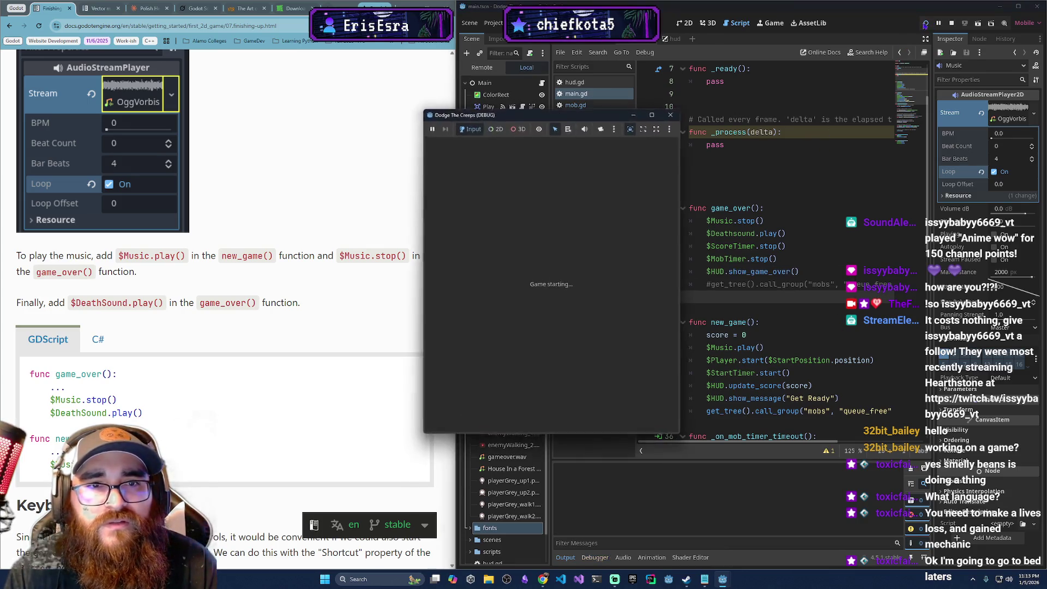
# - Play a test round with the arrow keys until a mob hits and the debugger breaks at main.gd line 20
pyautogui.click(587, 393)
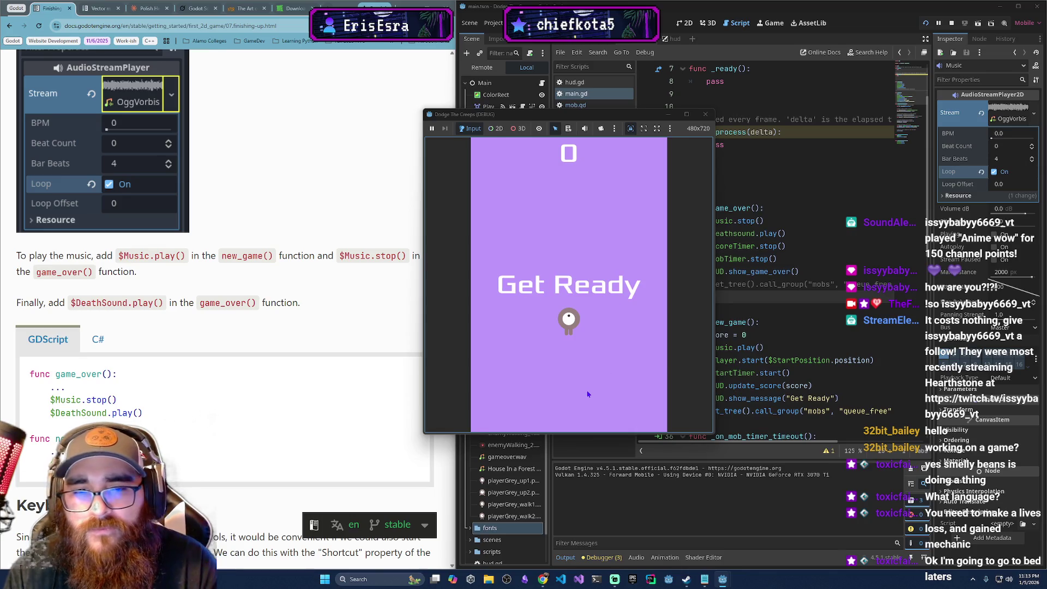
pyautogui.press('Up')
pyautogui.press('Down')
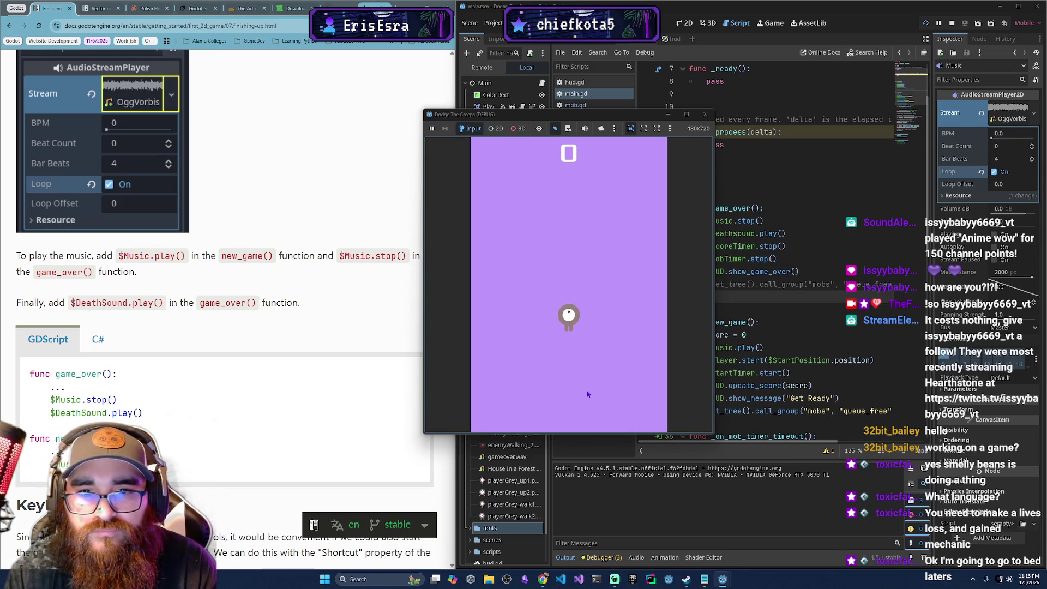
pyautogui.press('Up')
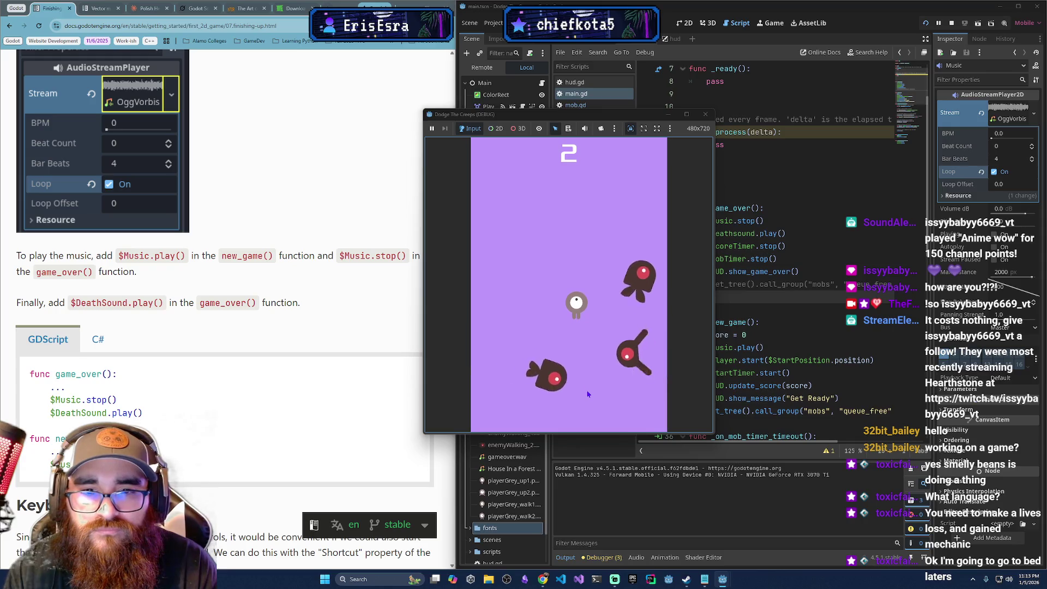
pyautogui.press('Up')
pyautogui.press('Right')
pyautogui.press('Left')
pyautogui.press('Down')
pyautogui.press('Up')
pyautogui.press('Right')
pyautogui.press('Down')
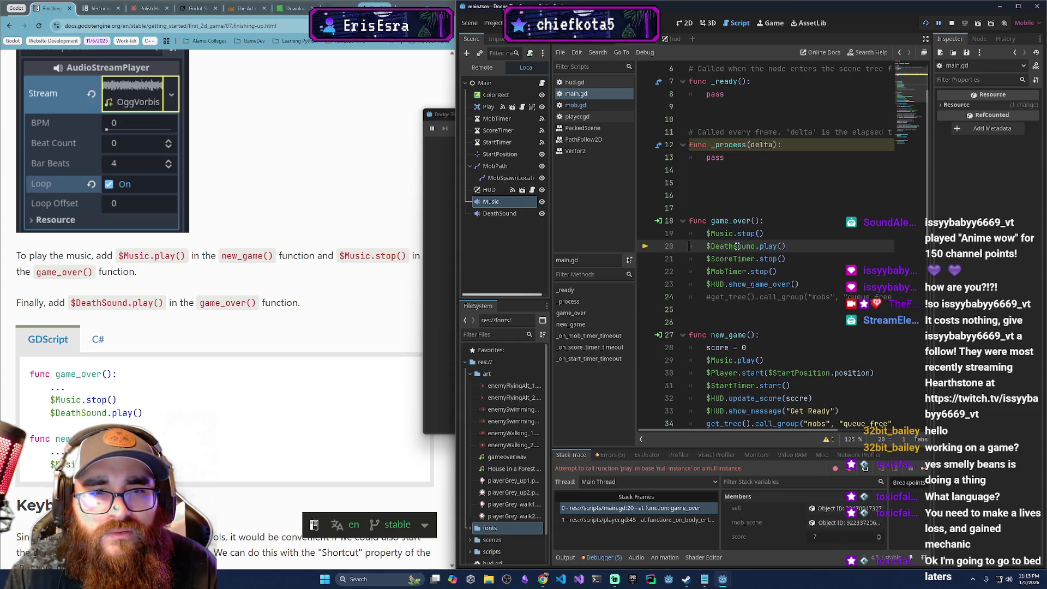
# - Stop the crashed session, rerun the project and start a new round from the title screen
pyautogui.click(830, 266)
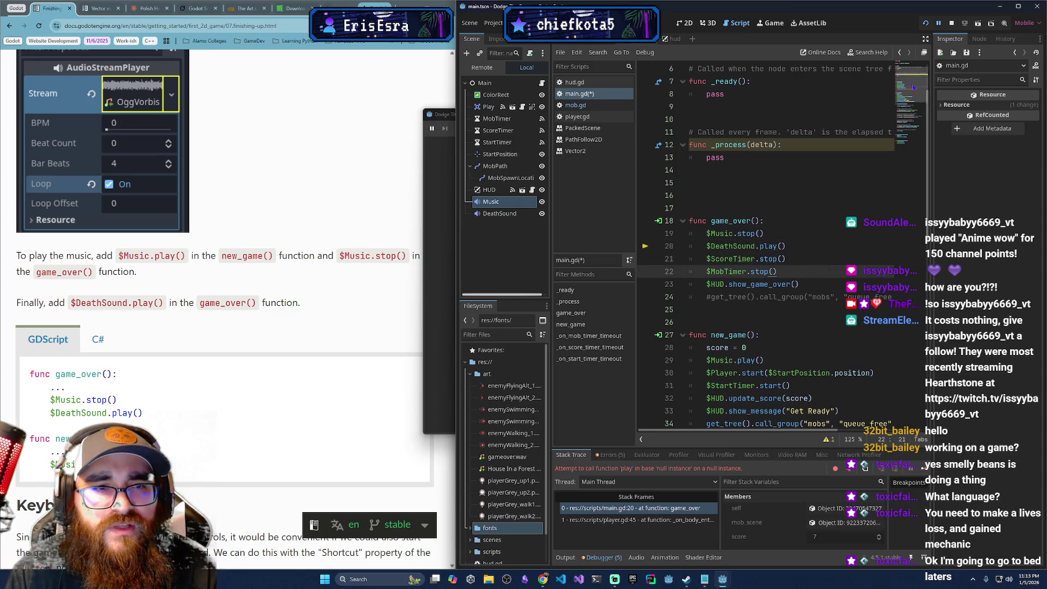
pyautogui.click(930, 25)
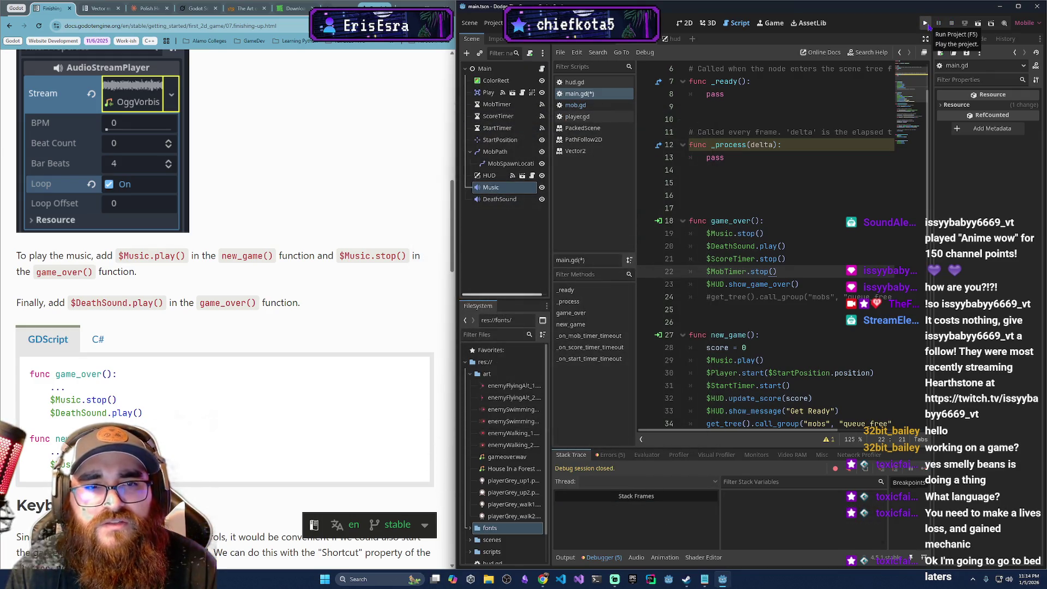
pyautogui.click(925, 24)
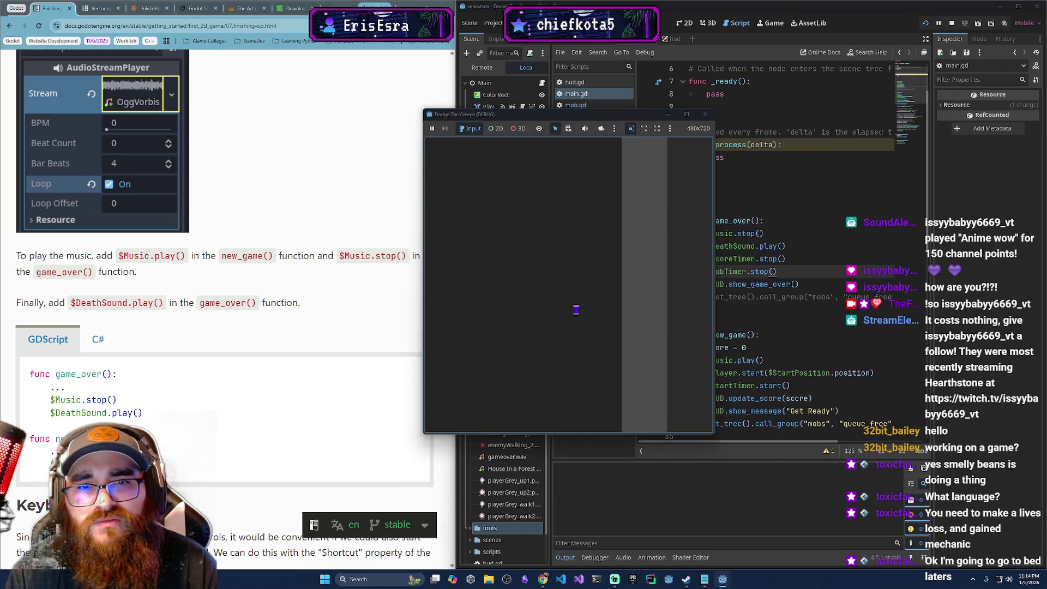
pyautogui.click(580, 400)
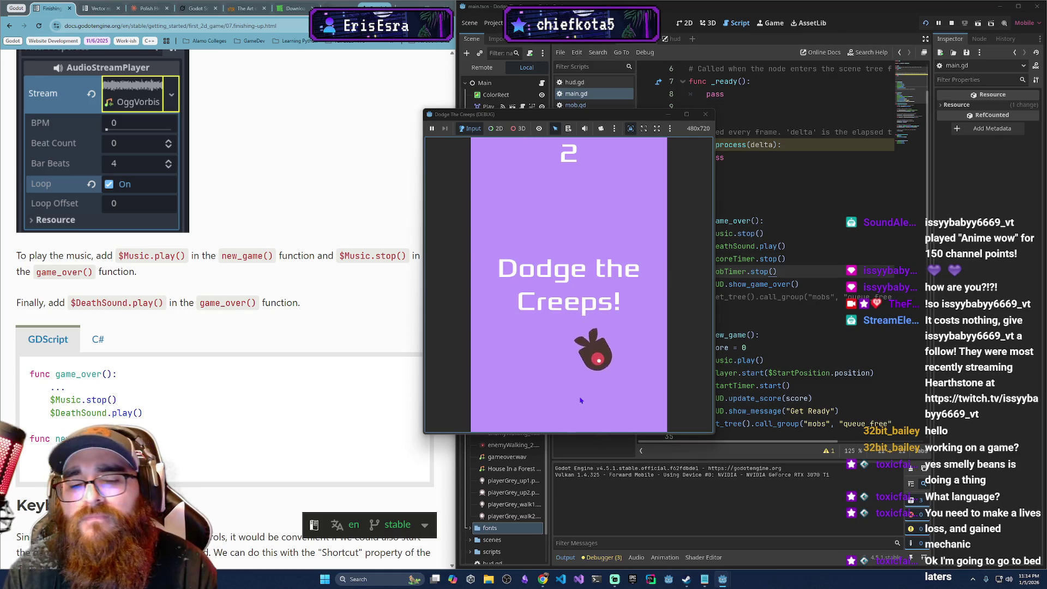
pyautogui.click(581, 400)
# - Dodge mobs with the arrow keys until Game Over at a score of 18, then stop the game
pyautogui.press('Down')
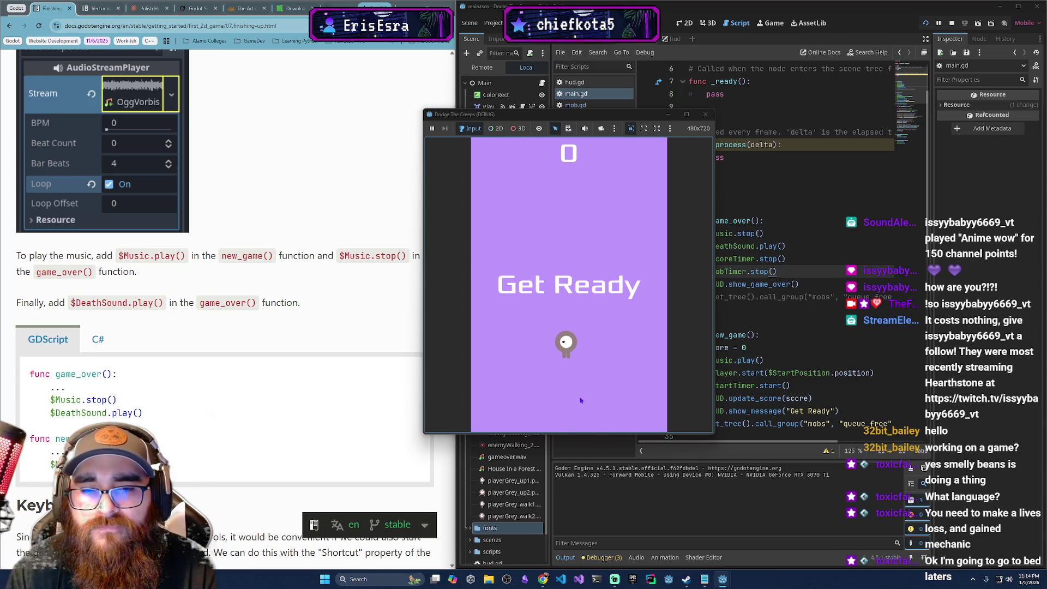
pyautogui.press('Up')
pyautogui.press('Left')
pyautogui.press('Right')
pyautogui.press('Right')
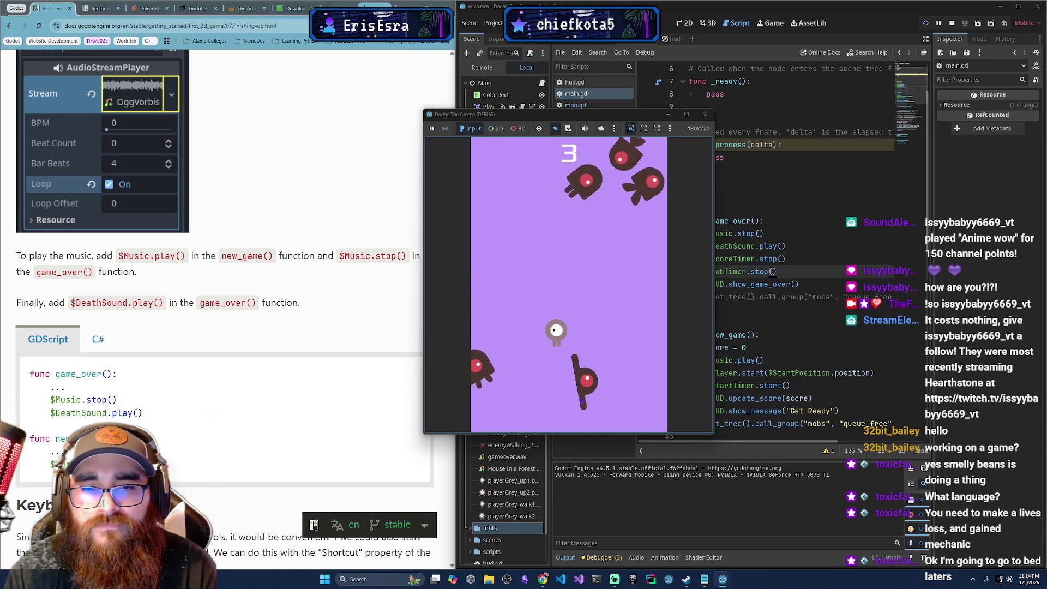
pyautogui.press('Up')
pyautogui.press('Left')
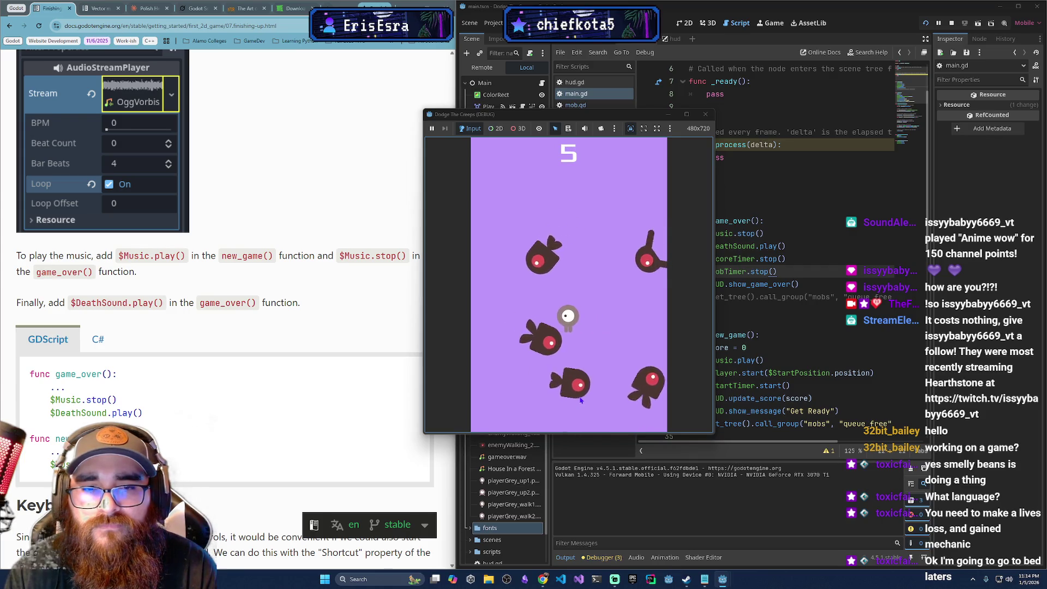
pyautogui.press('Right')
pyautogui.press('Down')
pyautogui.press('Left')
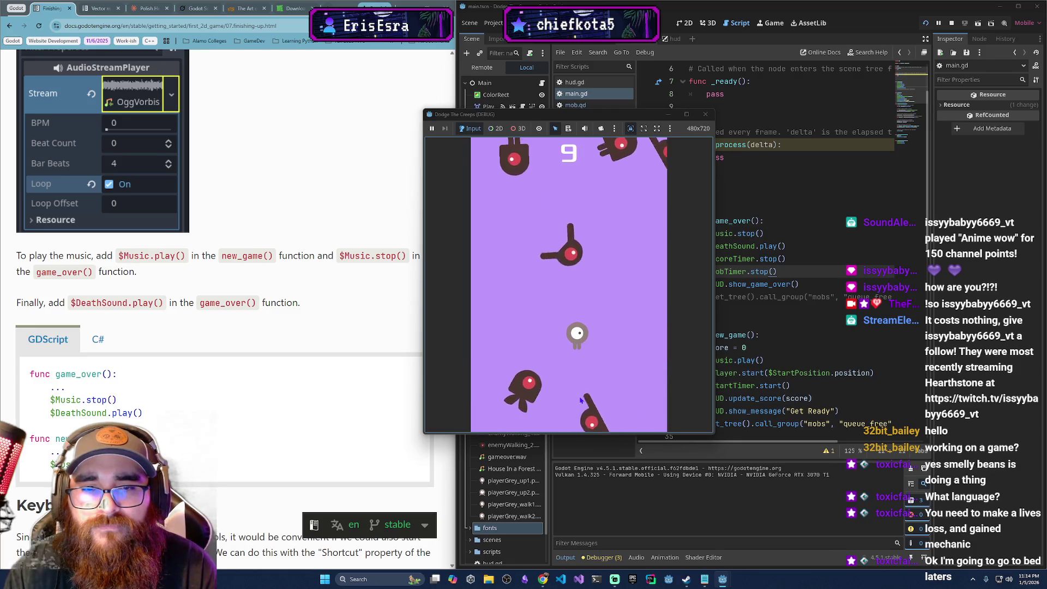
pyautogui.press('Up')
pyautogui.press('Right')
pyautogui.press('Right')
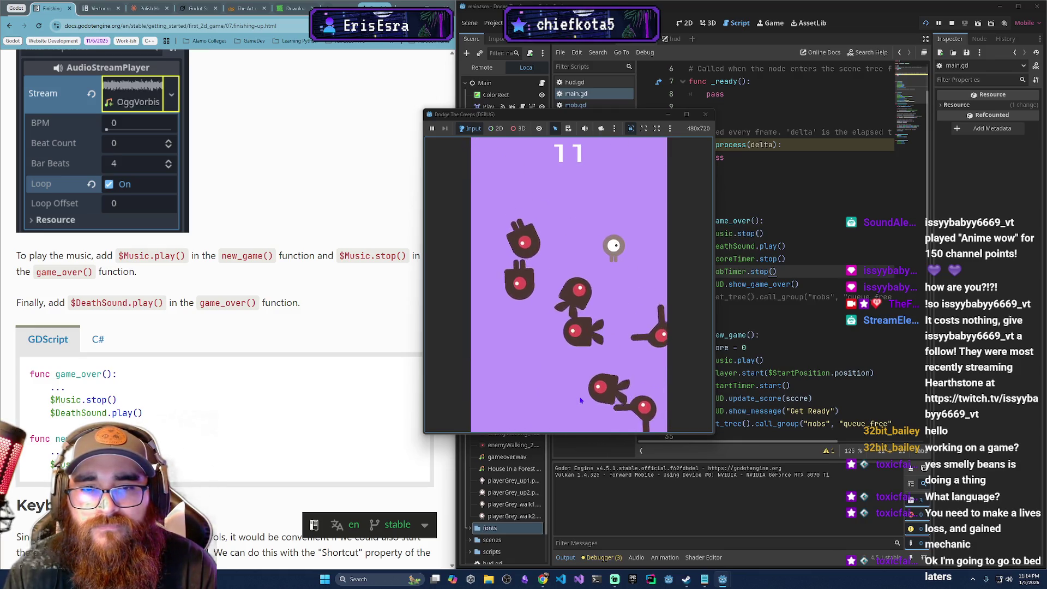
pyautogui.press('Up')
pyautogui.press('Left')
pyautogui.press('Left')
pyautogui.press('Down')
pyautogui.press('Right')
pyautogui.press('Down')
pyautogui.press('Right')
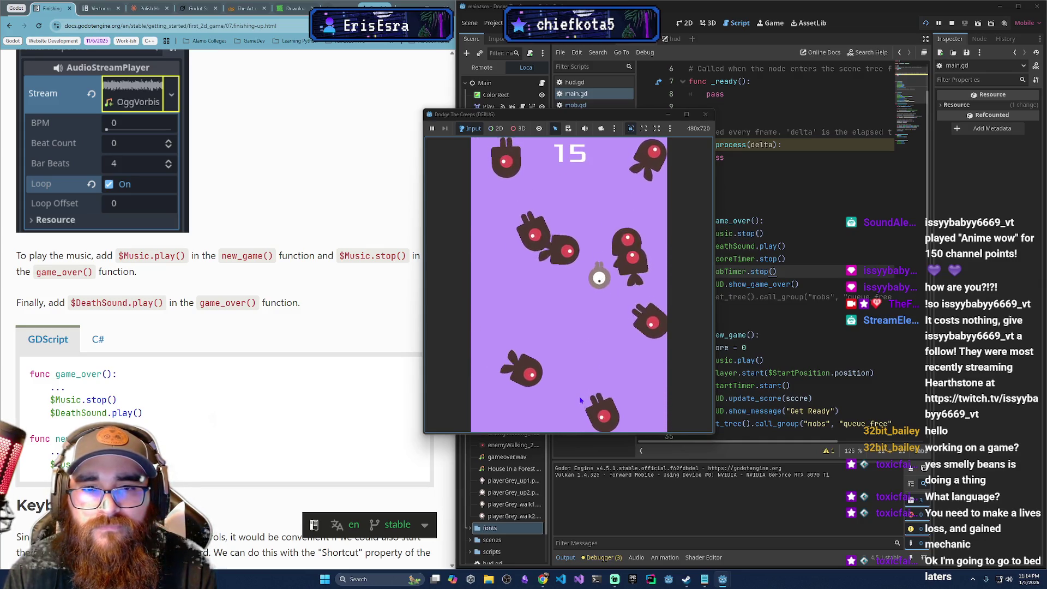
pyautogui.press('Up')
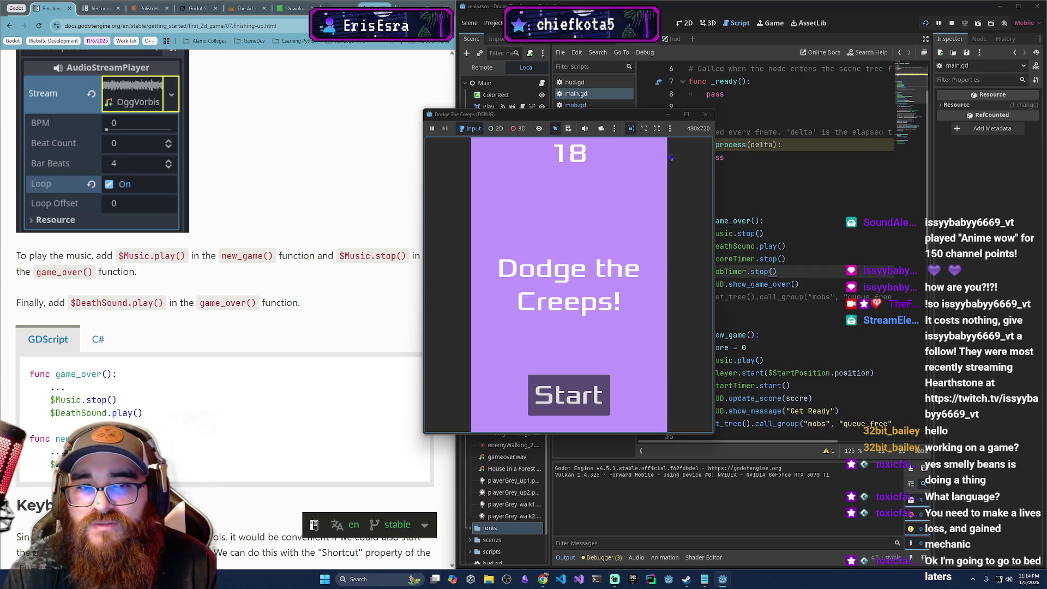
pyautogui.click(705, 114)
# - Move the $Music.stop() and $DeathSound.play() lines to the end of game_over()
pyautogui.scroll(-2, 240, 482)
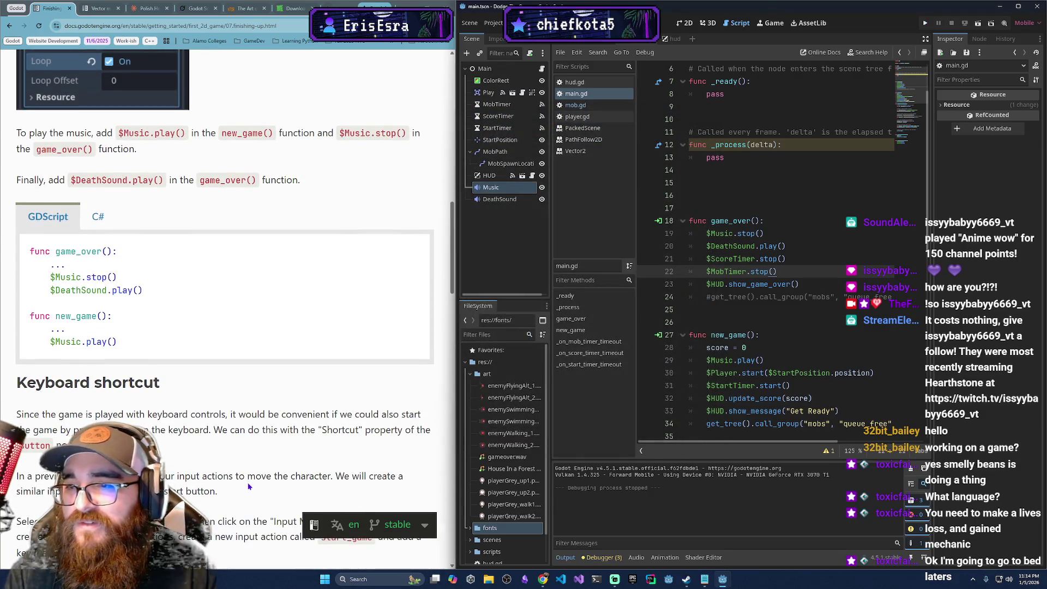
pyautogui.scroll(-1, 240, 482)
pyautogui.scroll(-2, 244, 447)
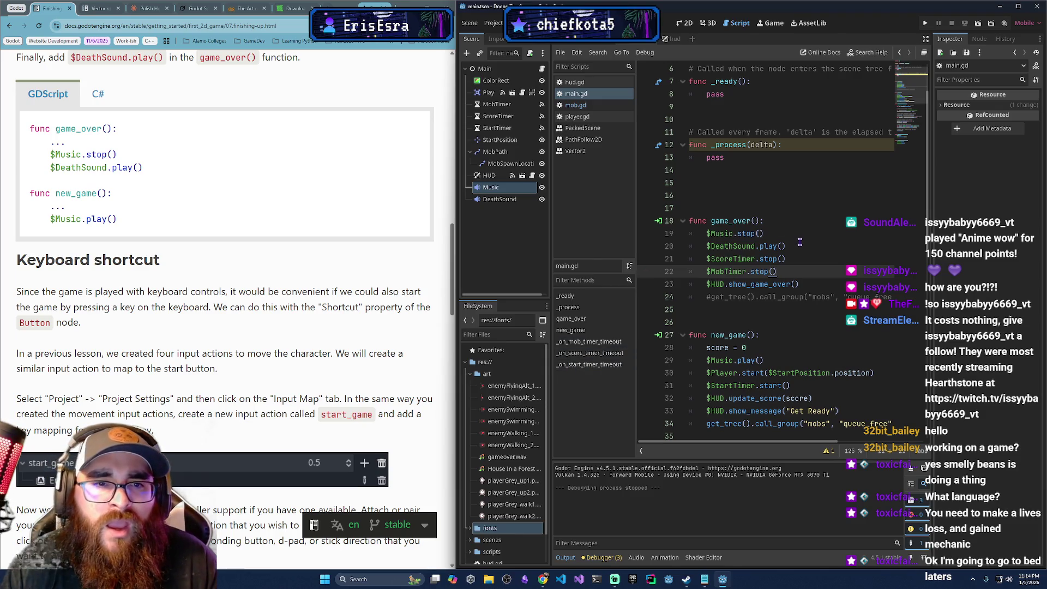
pyautogui.moveTo(786, 246); pyautogui.dragTo(705, 233)
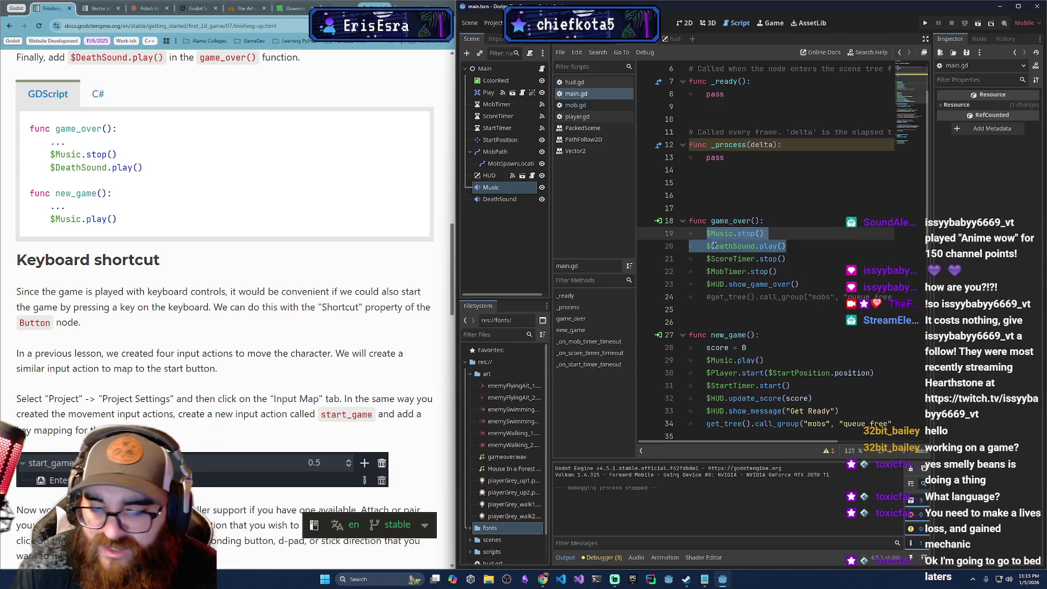
pyautogui.press('BackSpace')
pyautogui.press('BackSpace')
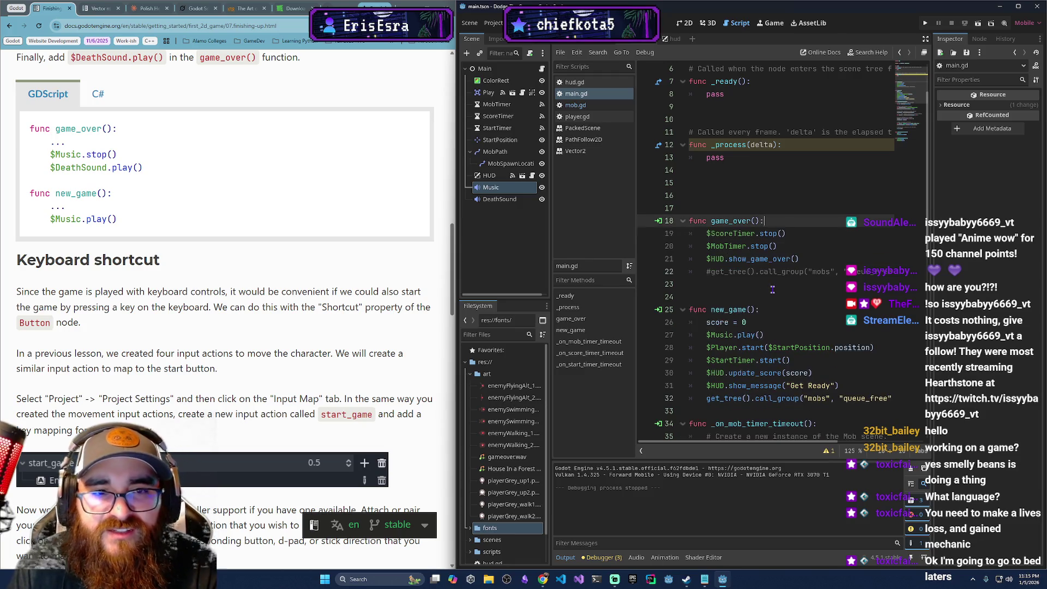
pyautogui.click(791, 283)
pyautogui.press('BackSpace')
pyautogui.press('Tab')
pyautogui.write('$Music.stop()     $DeathSound.play()')
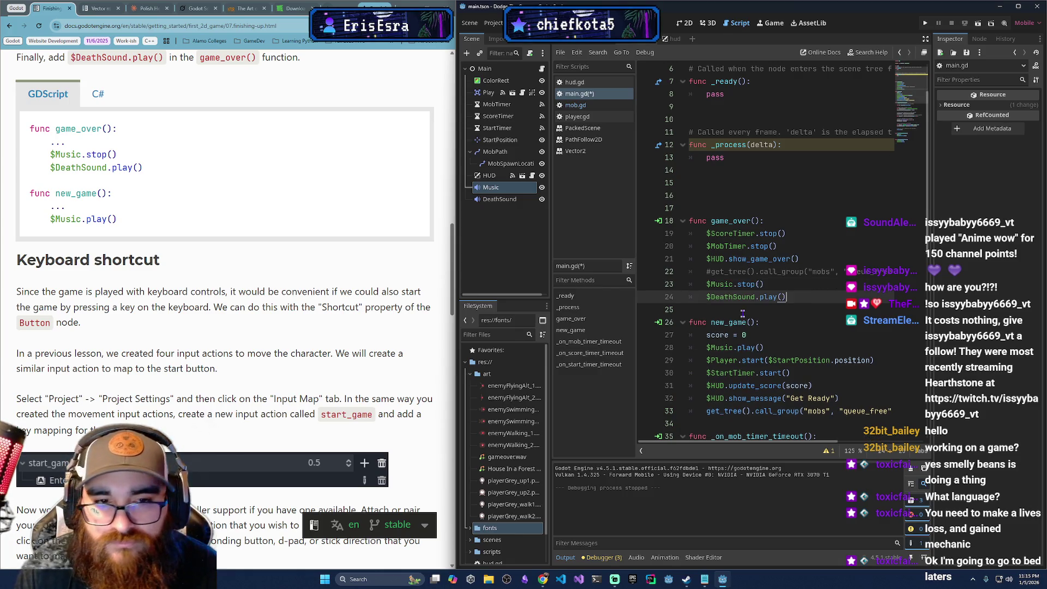
# - Move $Music.play() to the end of new_game() with correct indentation
pyautogui.moveTo(764, 347); pyautogui.dragTo(706, 348)
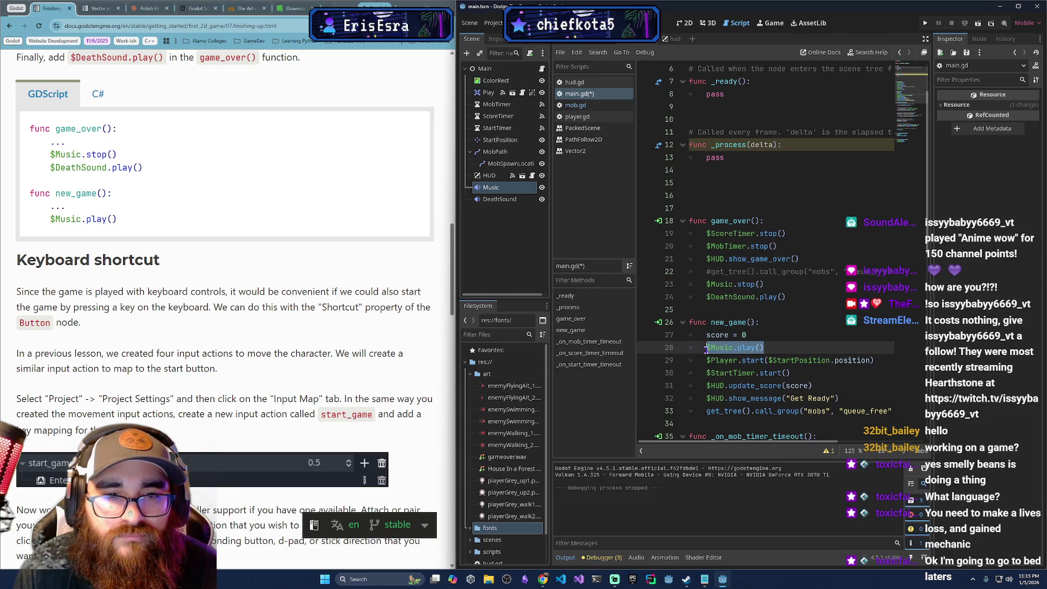
pyautogui.hotkey('ctrl', 'x')
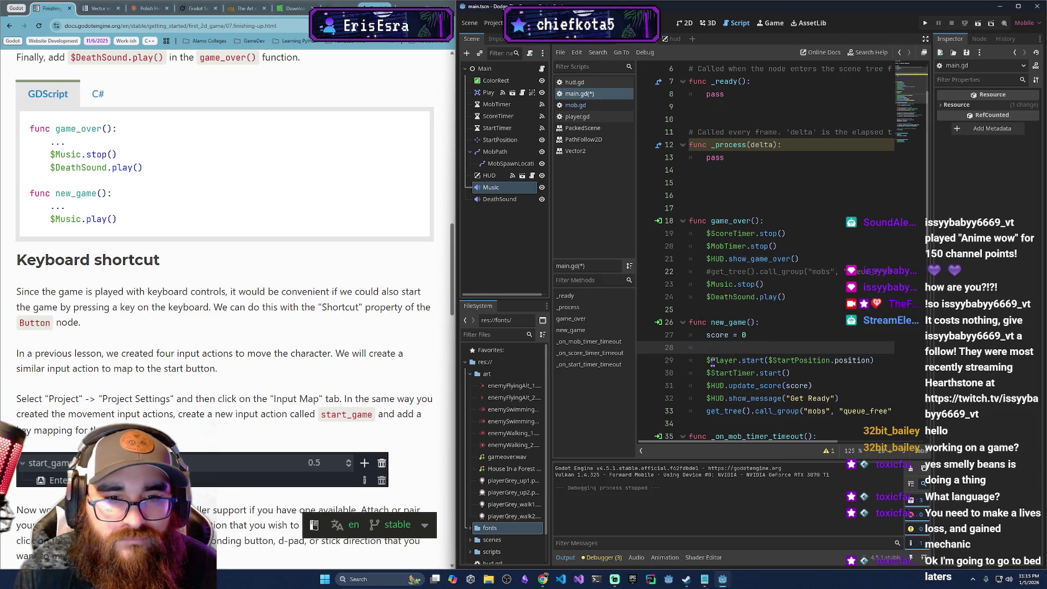
pyautogui.press('BackSpace')
pyautogui.press('BackSpace')
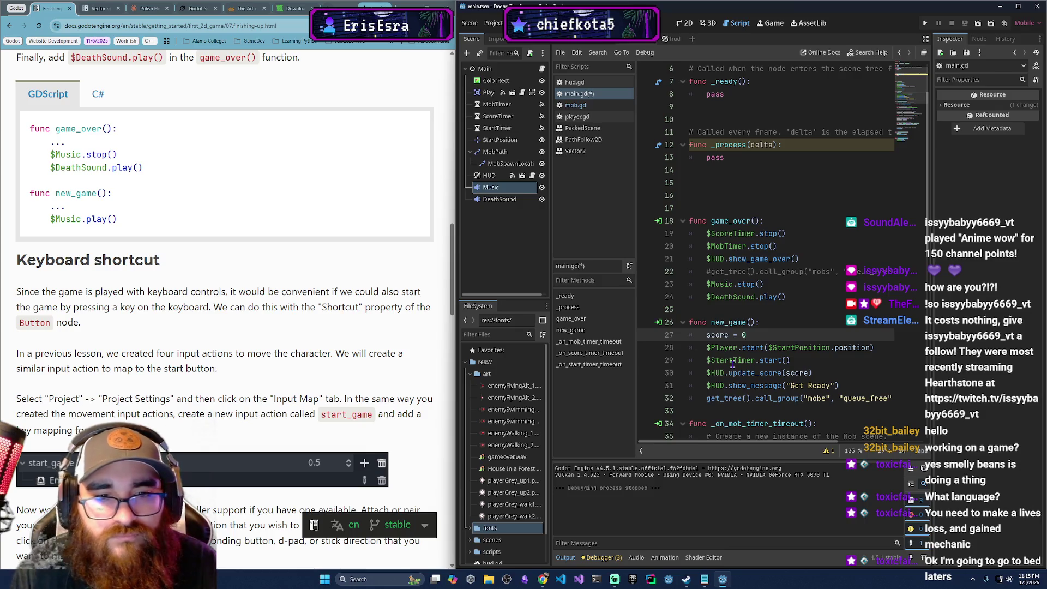
pyautogui.click(740, 409)
pyautogui.hotkey('ctrl', 'v')
pyautogui.press('Return')
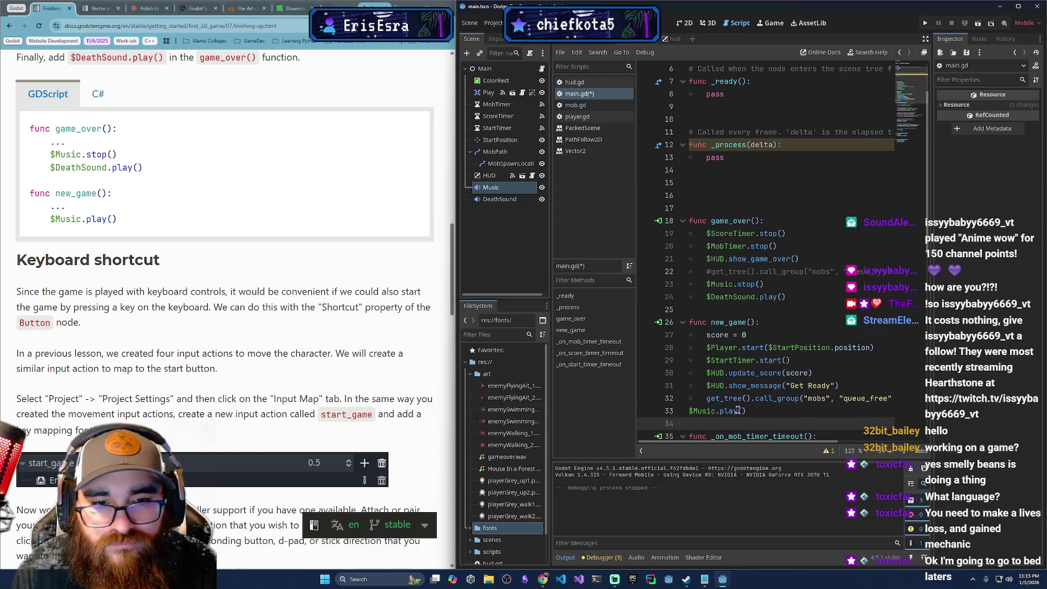
pyautogui.press('Up')
pyautogui.press('Tab')
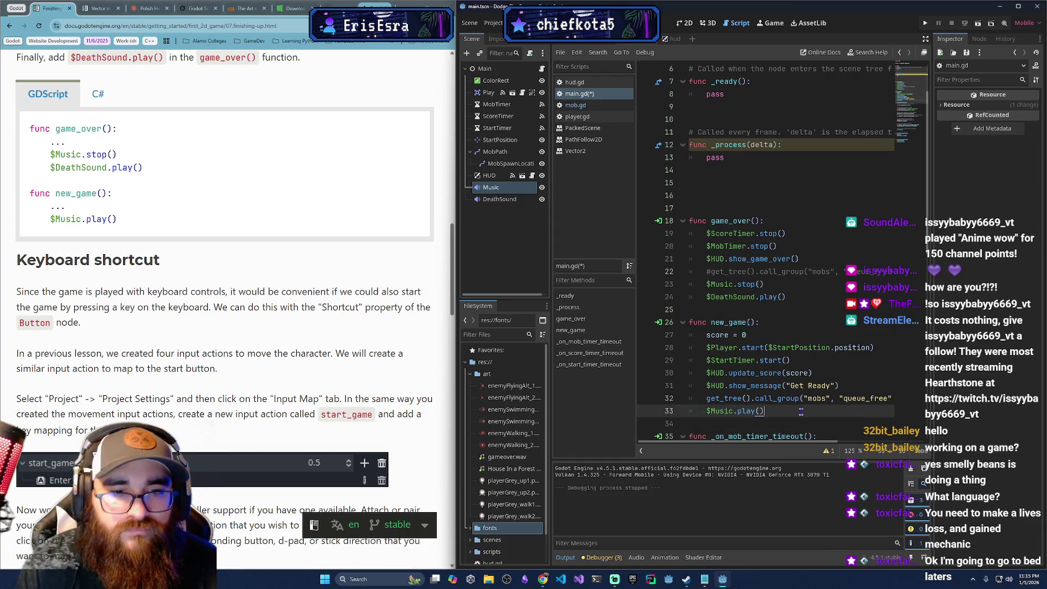
pyautogui.scroll(-4, 238, 389)
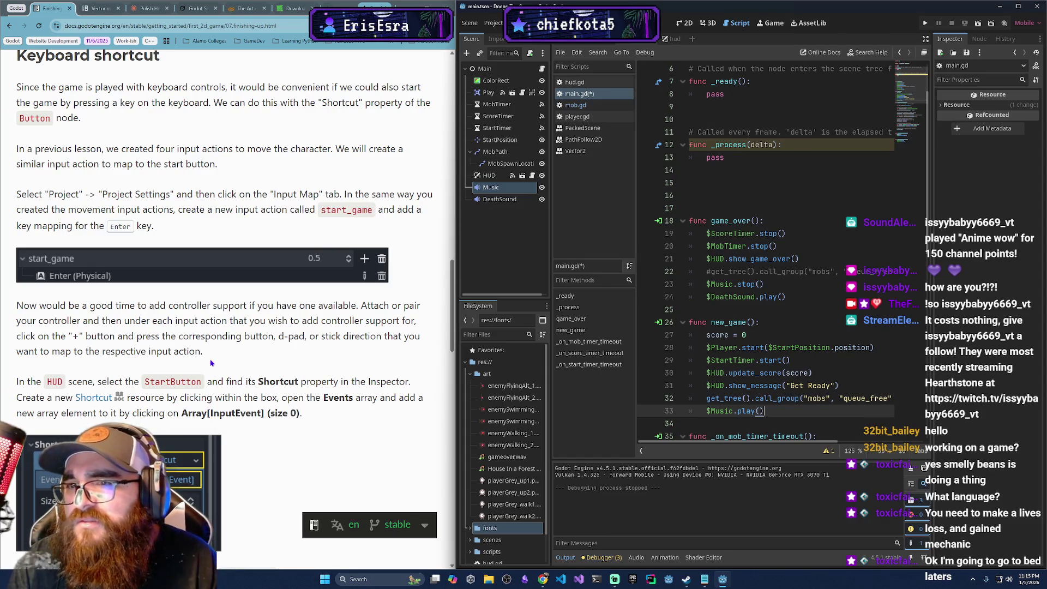
# - Open Project Settings on the Input Map and delete the jump action
pyautogui.click(496, 23)
pyautogui.click(503, 42)
pyautogui.click(500, 120)
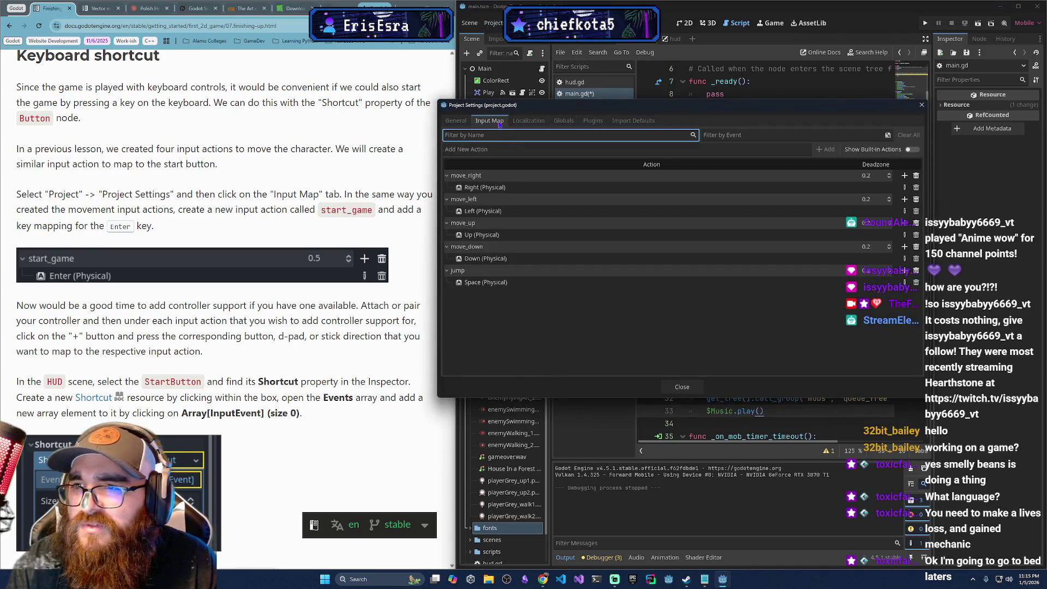
pyautogui.moveTo(518, 105); pyautogui.dragTo(632, 161)
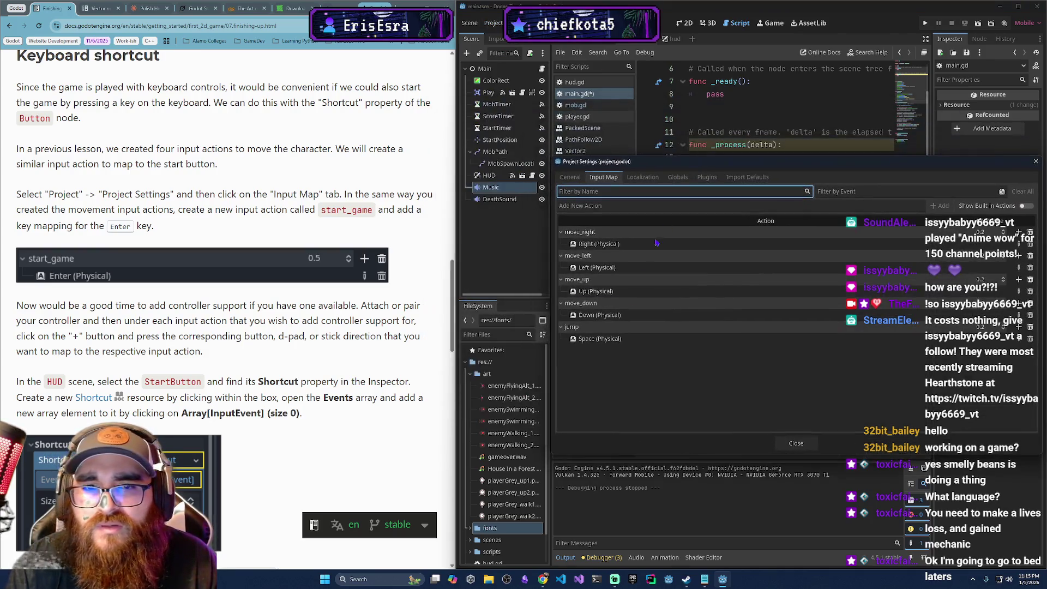
pyautogui.click(1029, 326)
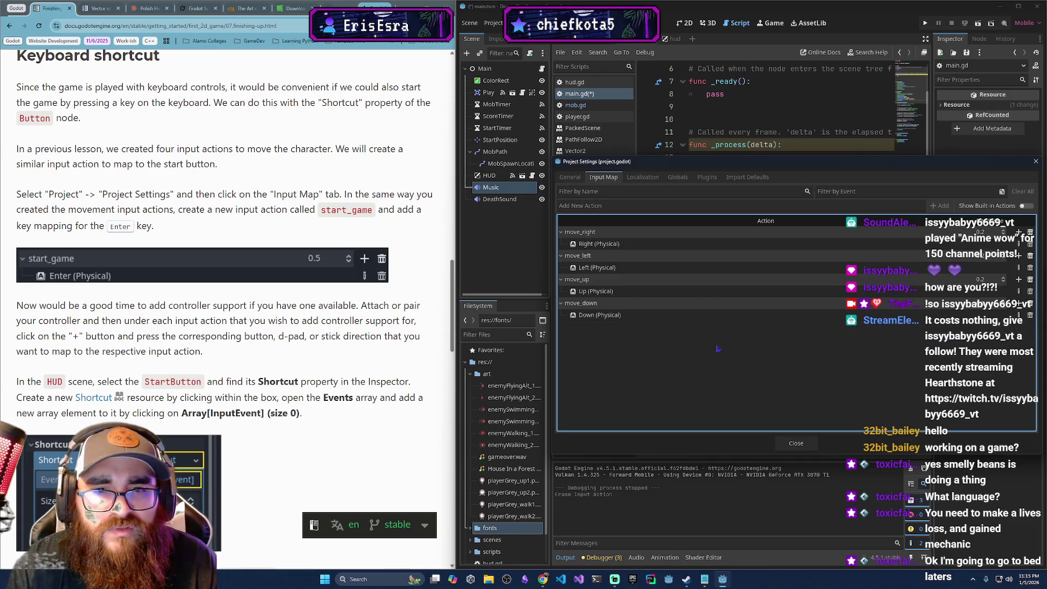
# - Add a start_game action bound to Enter (Physical), then close Project Settings
pyautogui.click(604, 206)
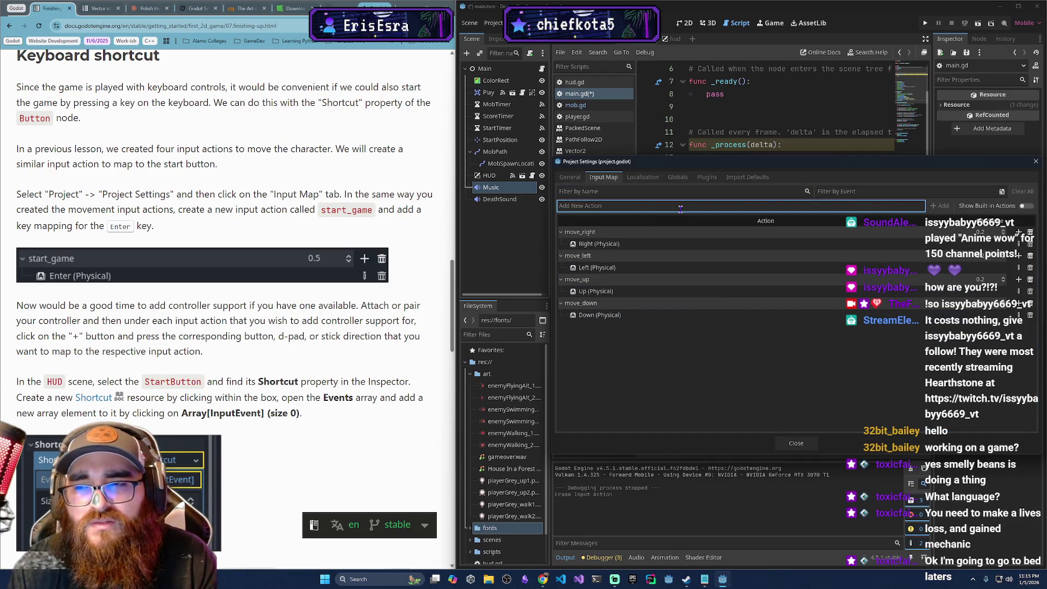
pyautogui.write('start_game')
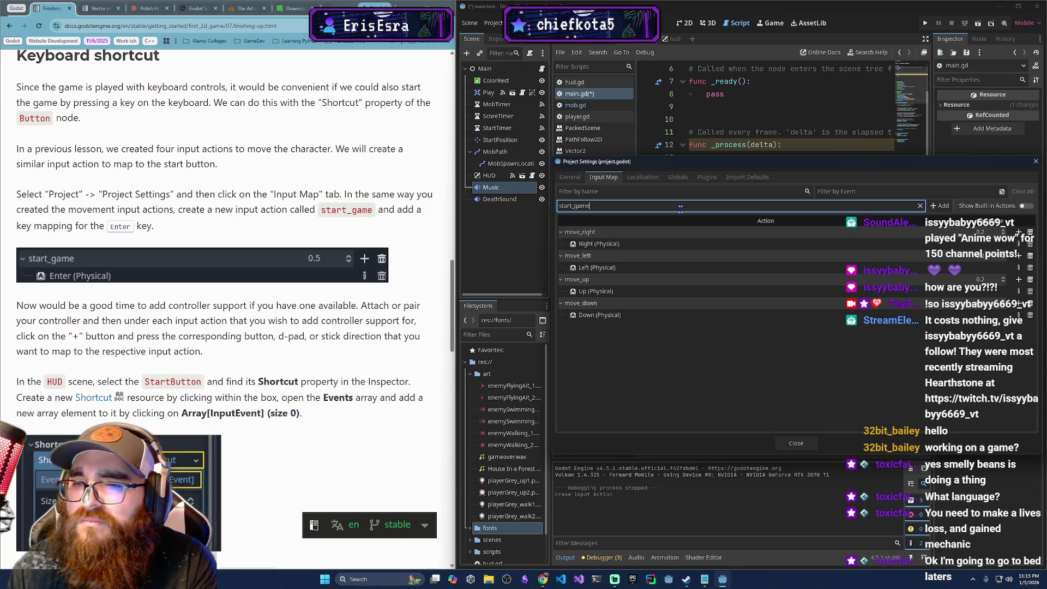
pyautogui.press('Return')
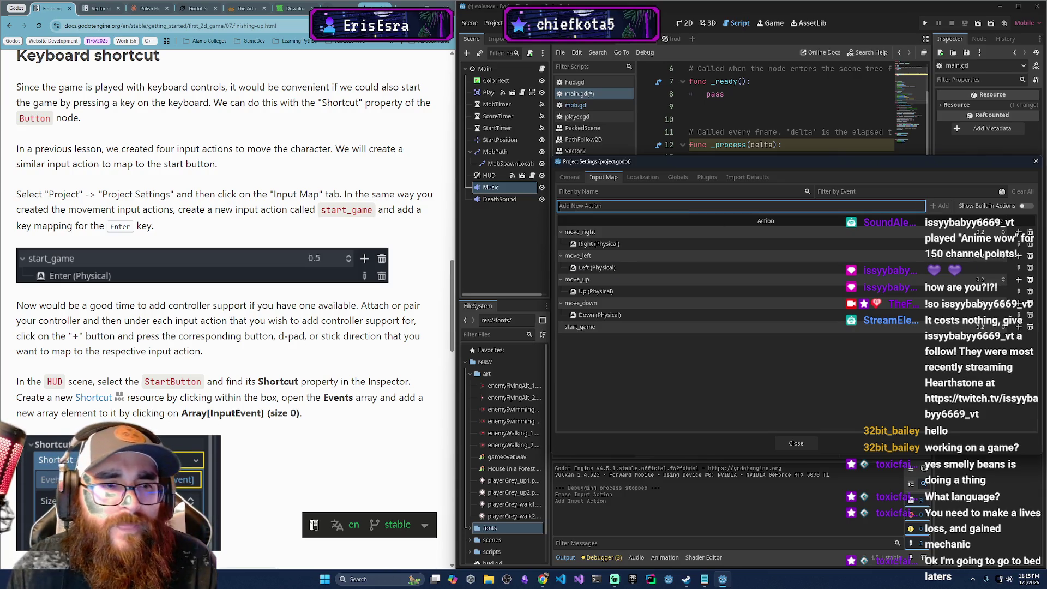
pyautogui.click(1018, 327)
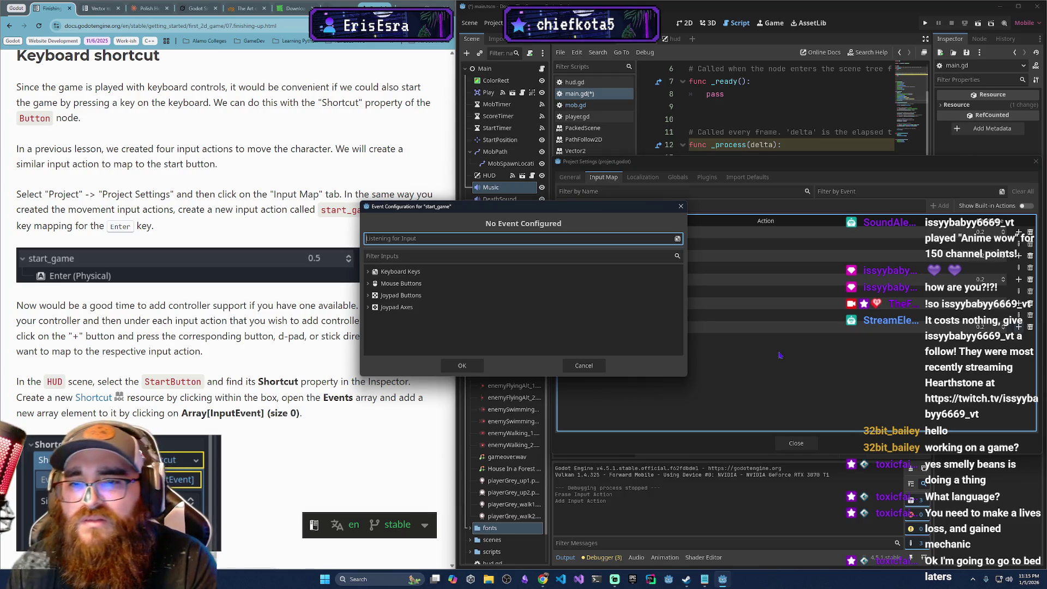
pyautogui.press('Return')
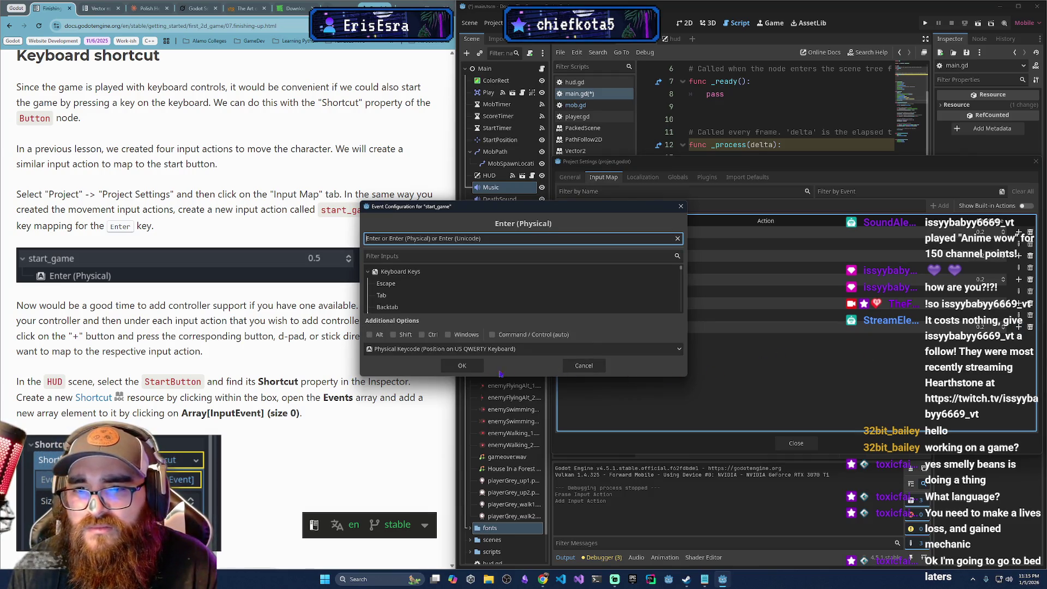
pyautogui.click(462, 365)
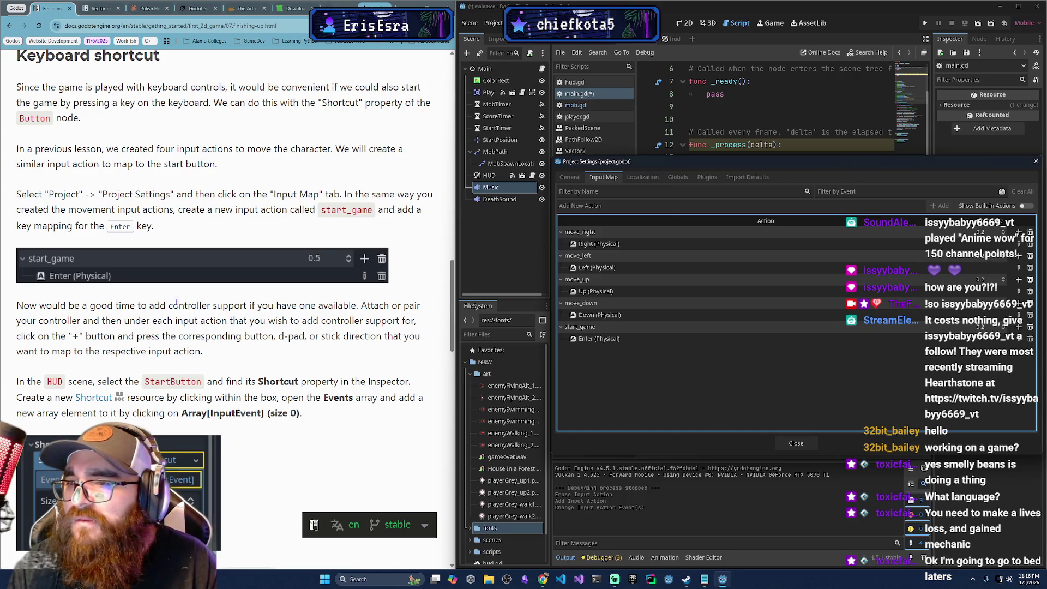
pyautogui.scroll(-2, 81, 278)
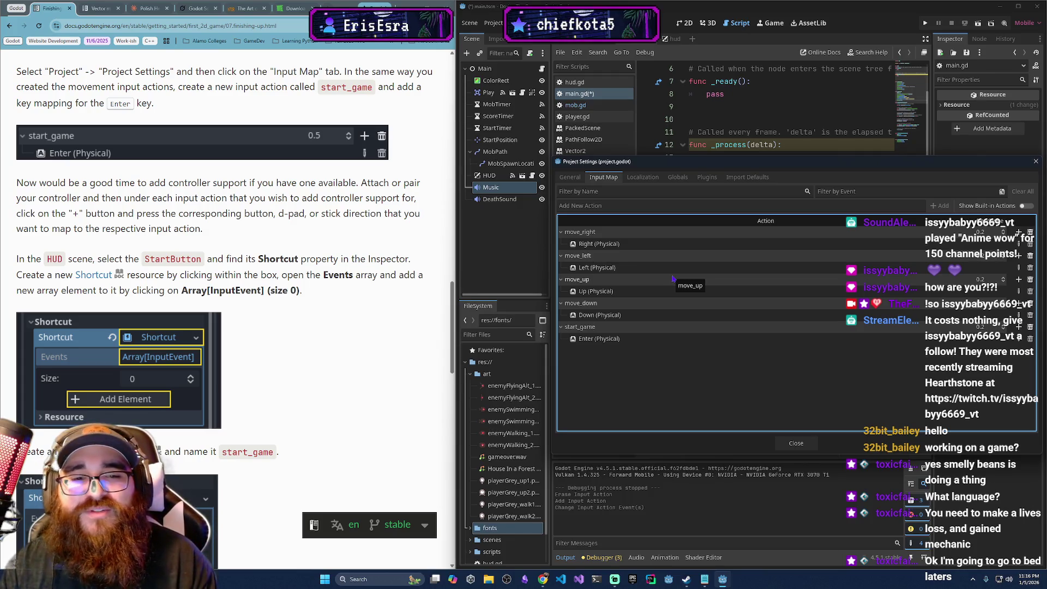
pyautogui.click(796, 442)
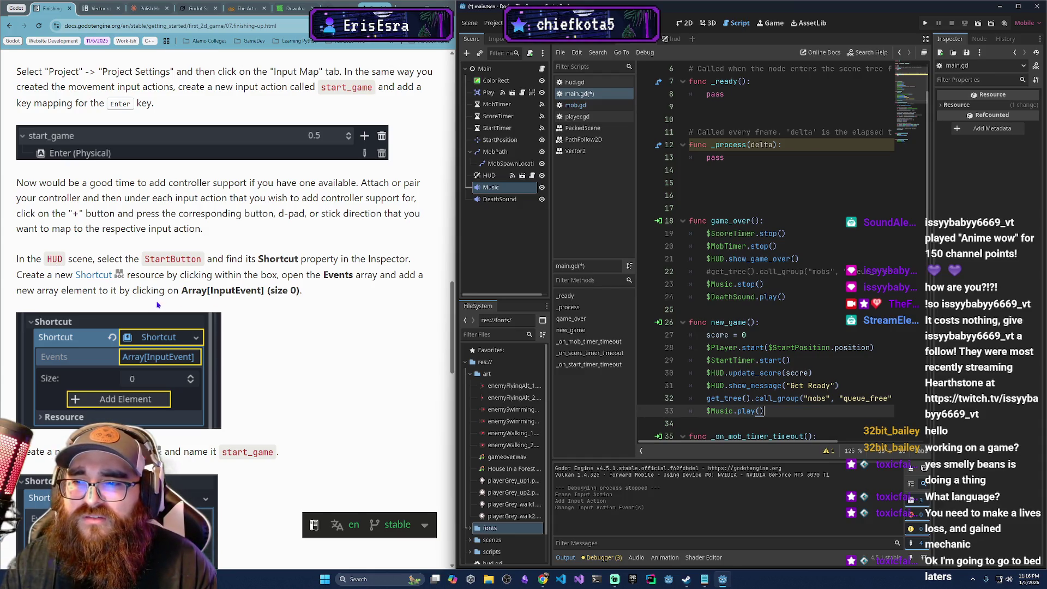
# - In the HUD scene, select StartButton and give its Shortcut property a New Shortcut
pyautogui.click(673, 40)
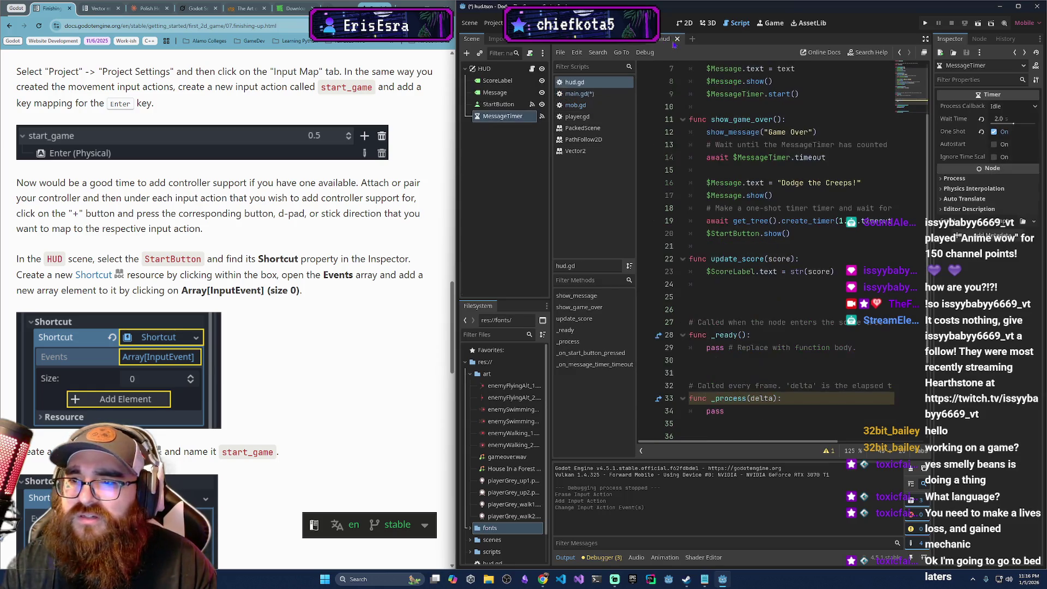
pyautogui.click(497, 103)
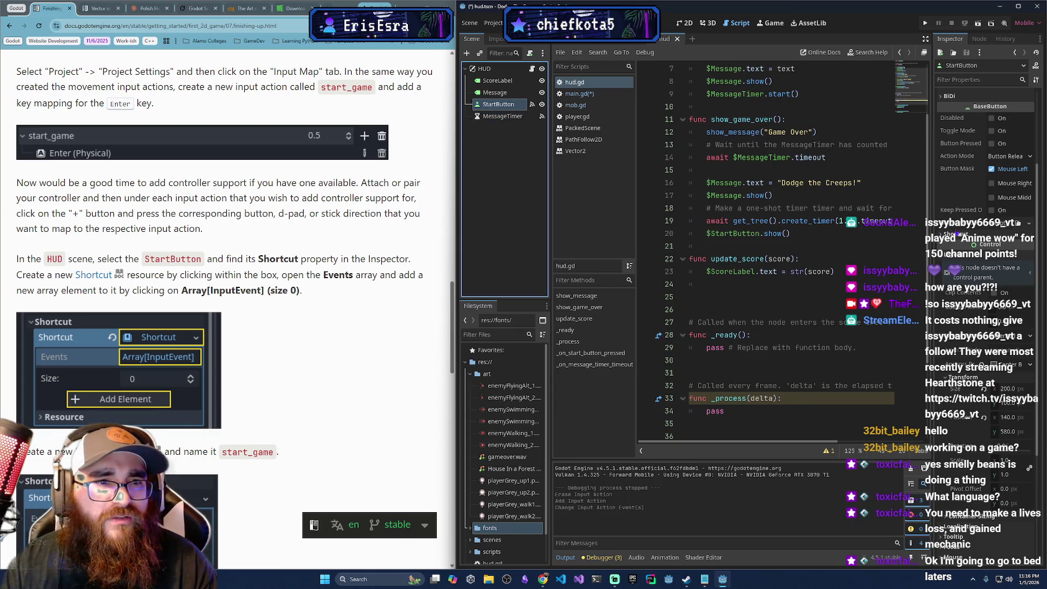
pyautogui.click(982, 235)
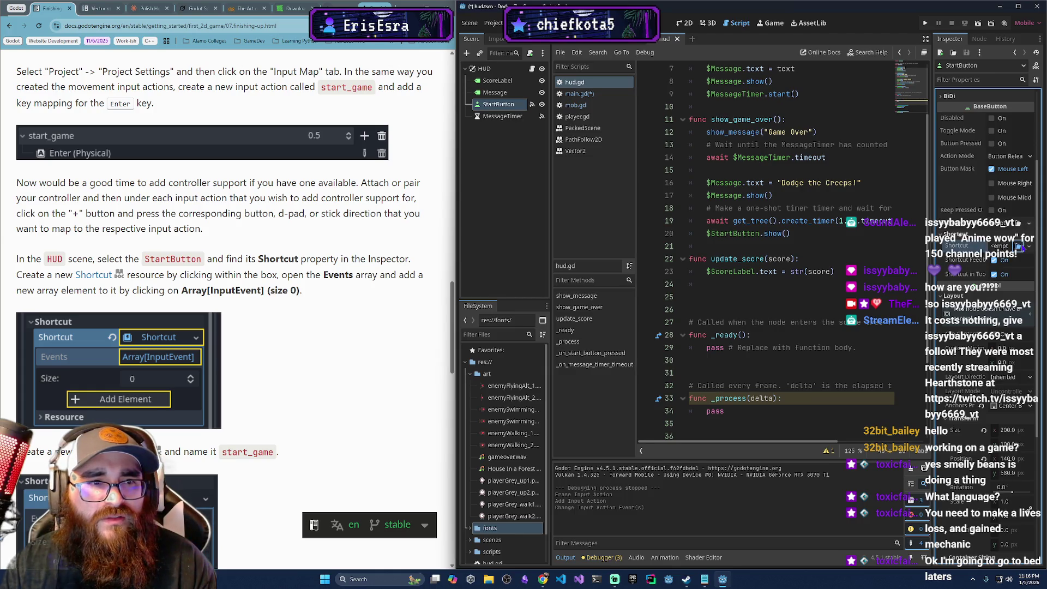
pyautogui.click(1018, 246)
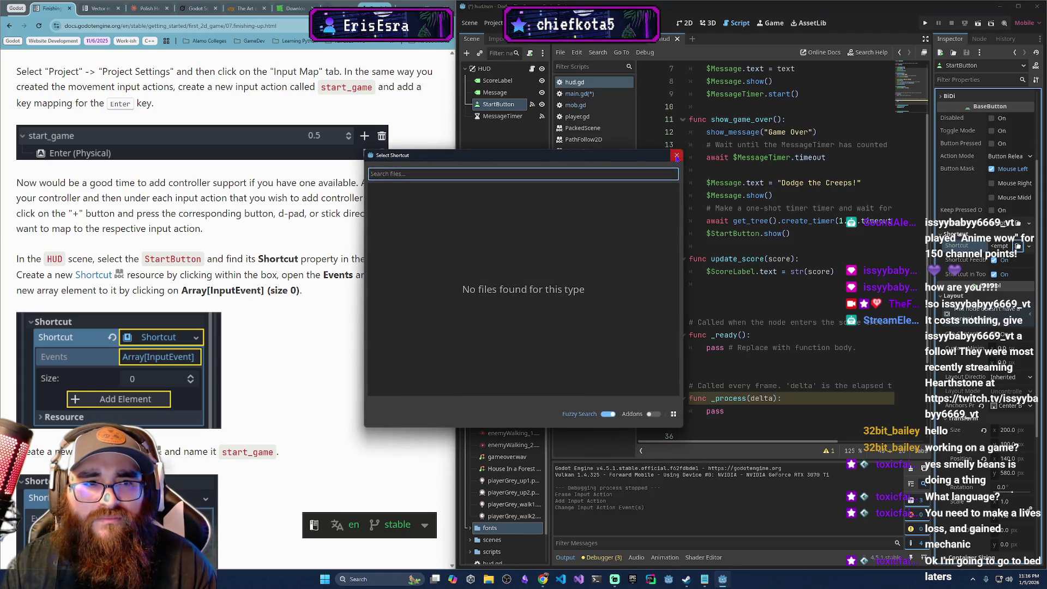
pyautogui.click(676, 155)
pyautogui.click(1029, 248)
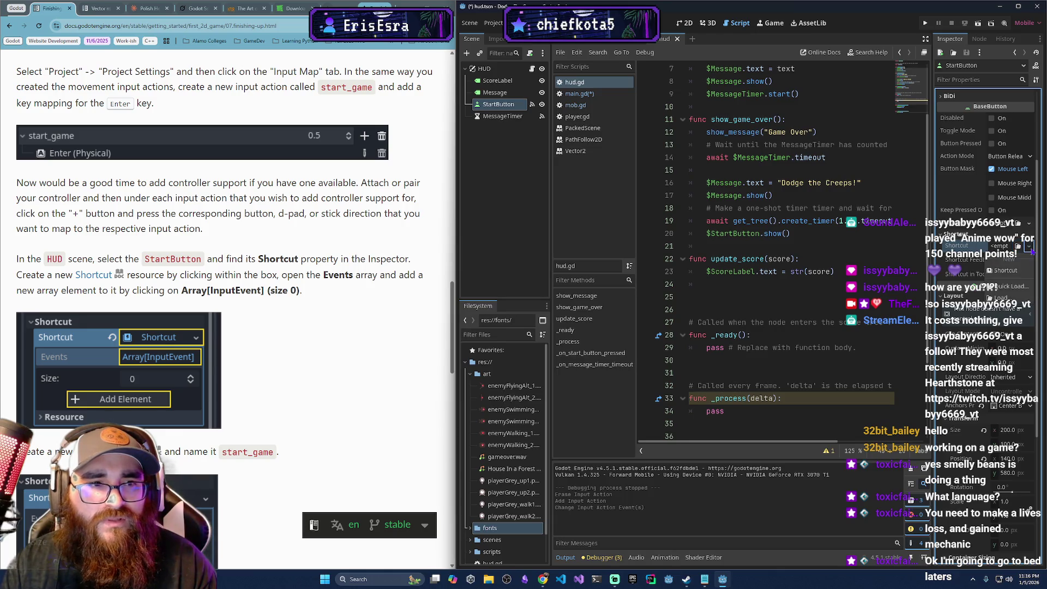
pyautogui.click(1006, 269)
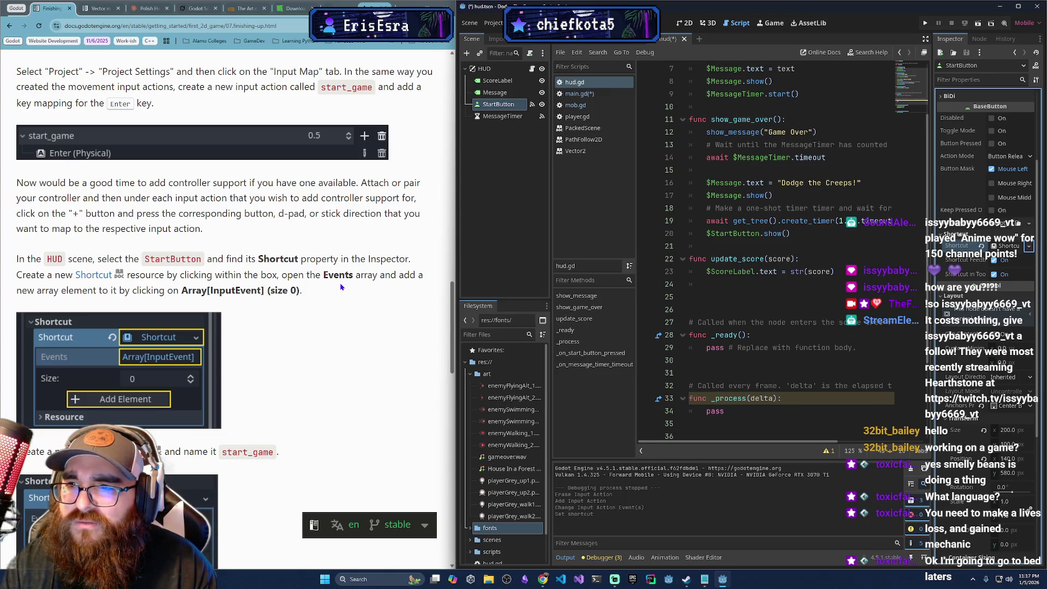
# - Clear StartButton's Shortcut and create a fresh Shortcut resource
pyautogui.click(1028, 247)
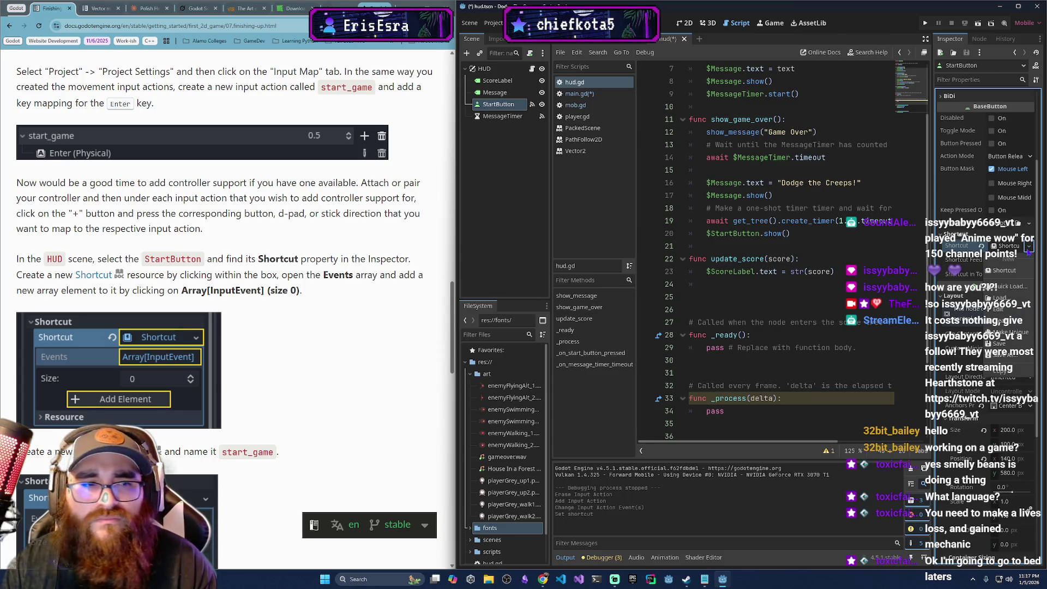
pyautogui.click(1024, 331)
pyautogui.click(1018, 247)
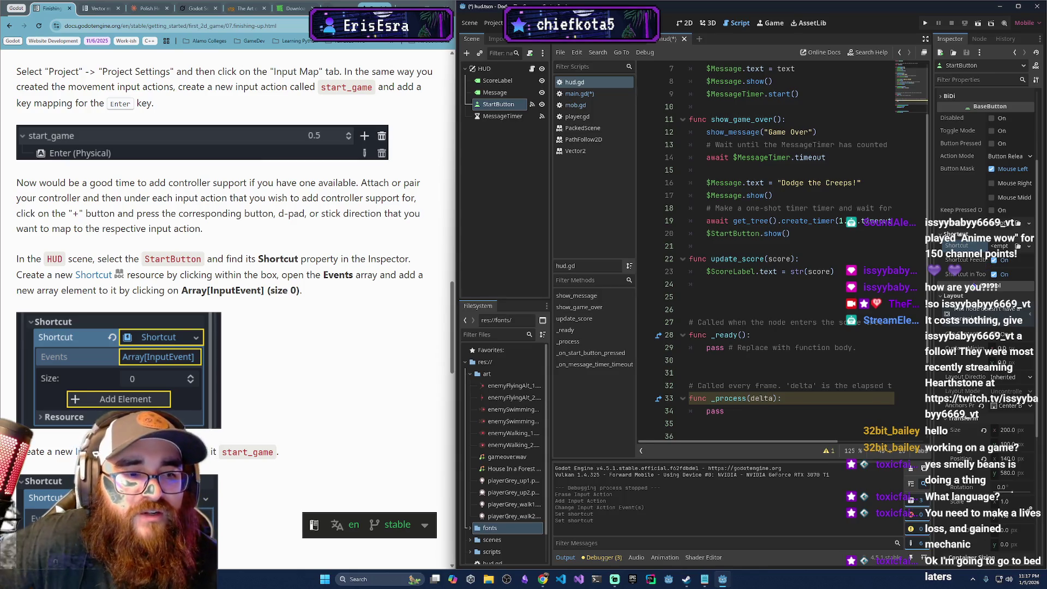
pyautogui.moveTo(981, 286)
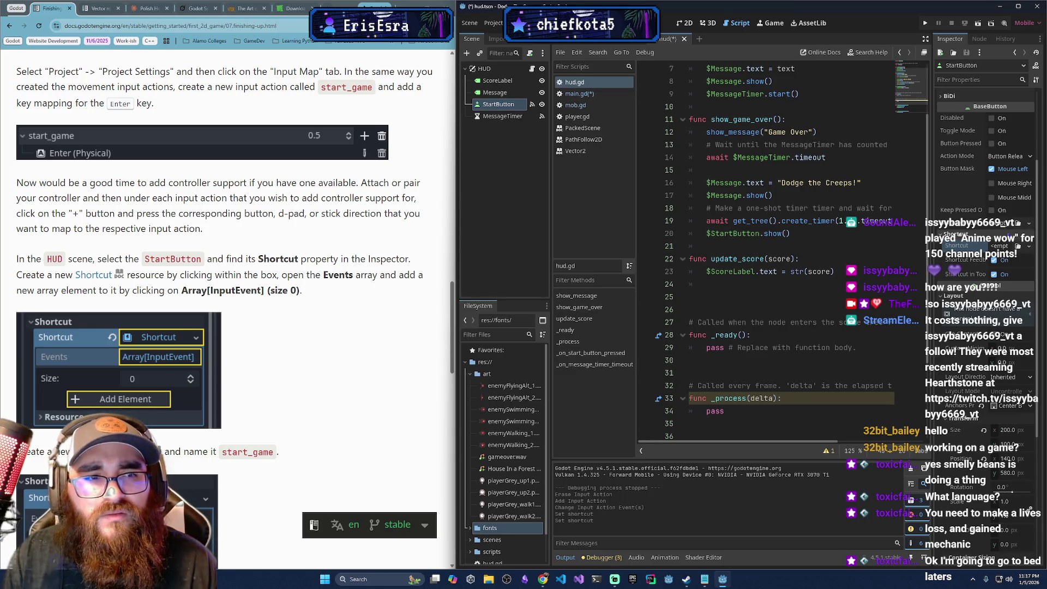
pyautogui.click(1005, 246)
pyautogui.click(1005, 270)
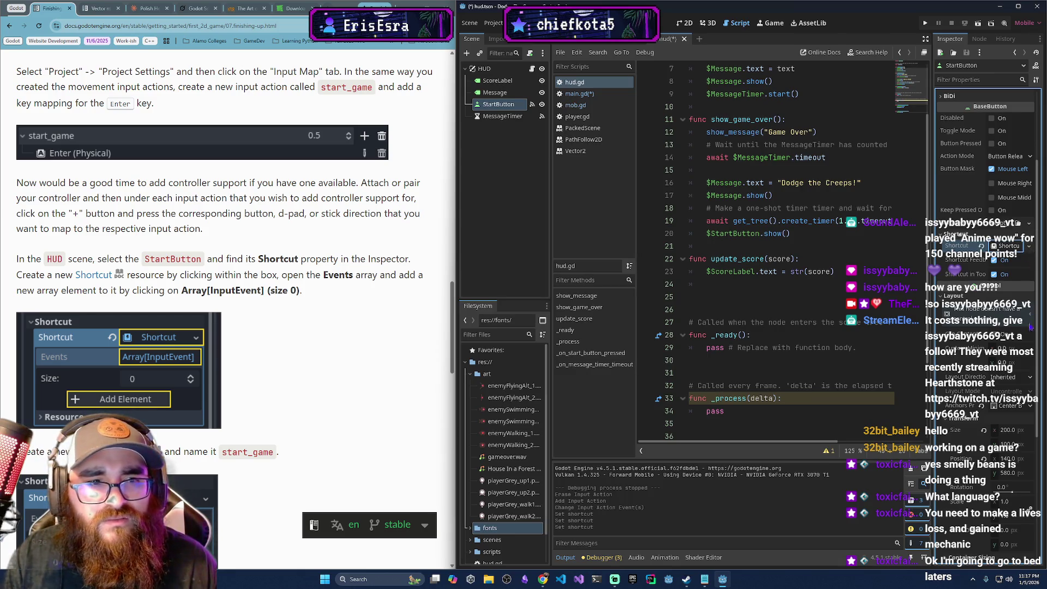
# - Reselect StartButton and expand its Shortcut resource to show the Events array
pyautogui.scroll(-3, 972, 418)
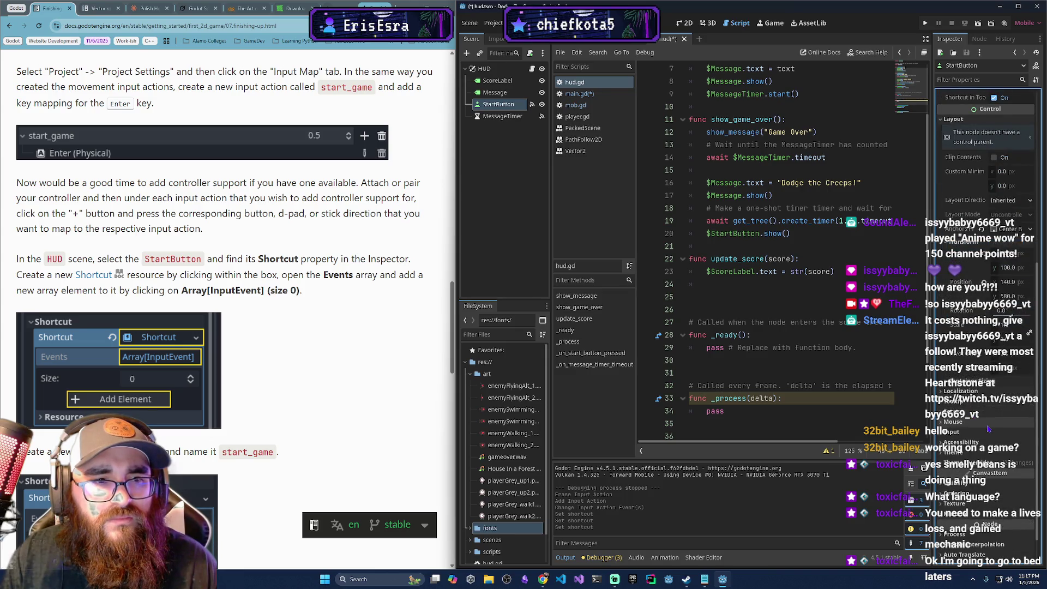
pyautogui.scroll(-1, 979, 425)
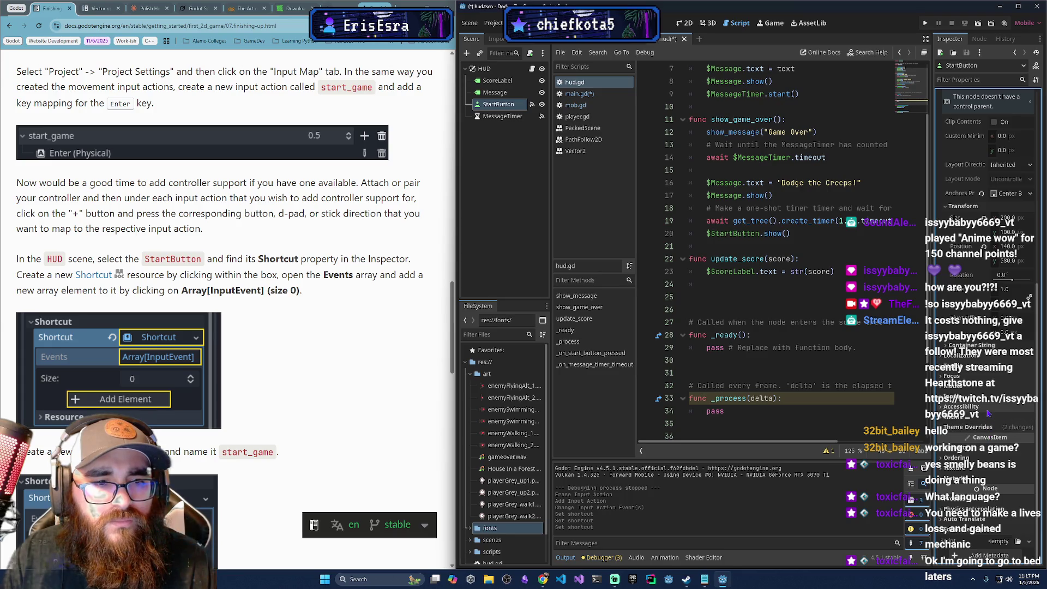
pyautogui.scroll(6, 989, 420)
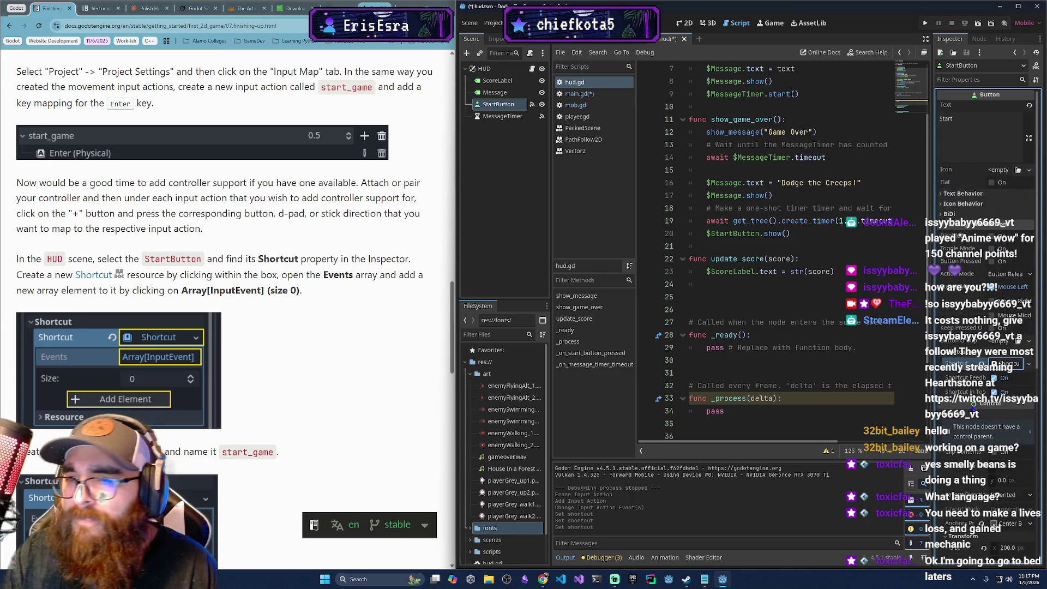
pyautogui.scroll(-3, 194, 360)
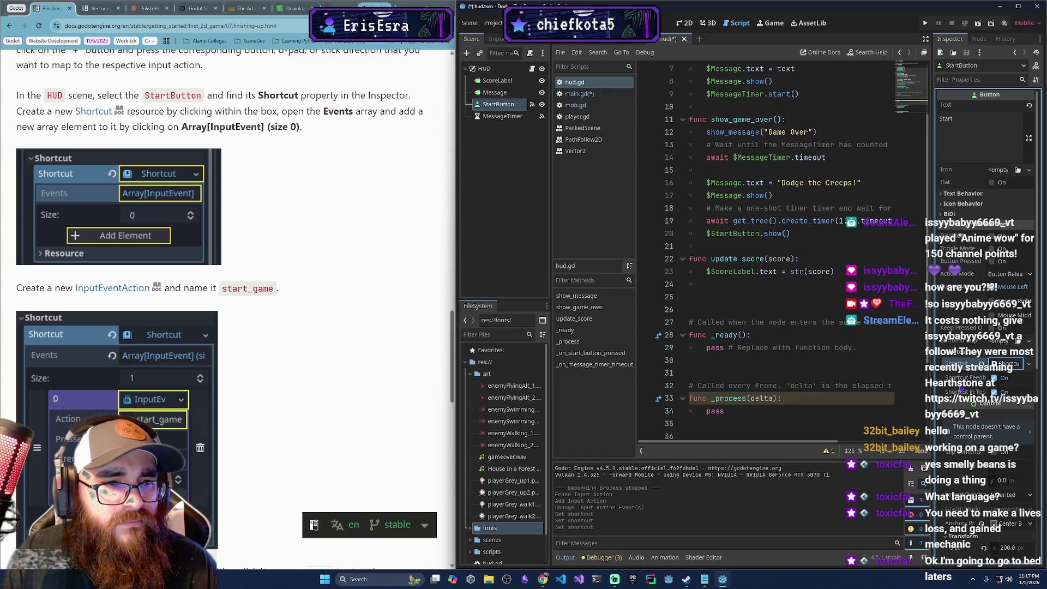
pyautogui.click(1029, 364)
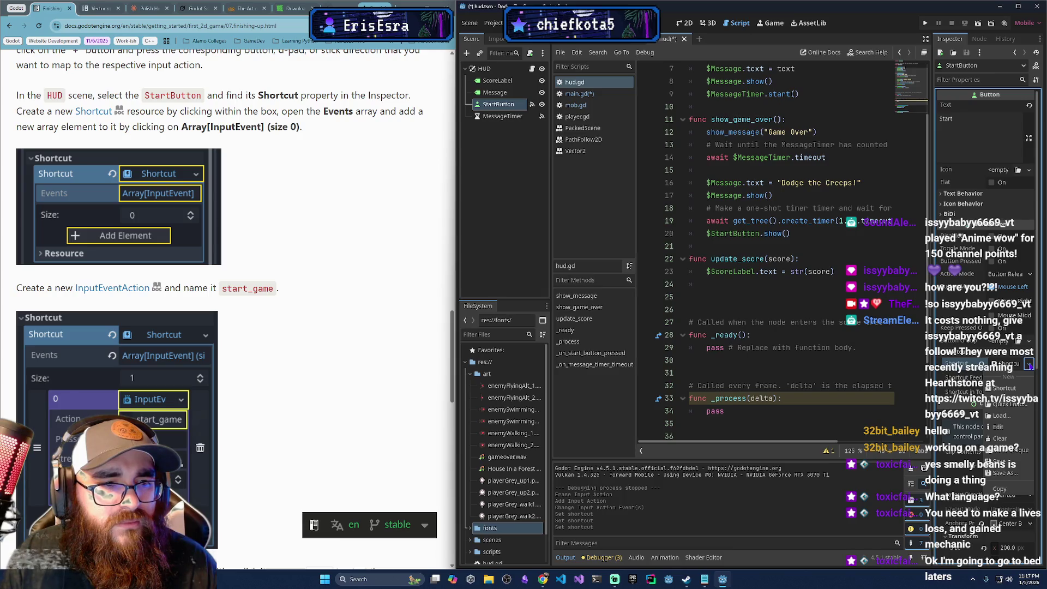
pyautogui.click(1029, 364)
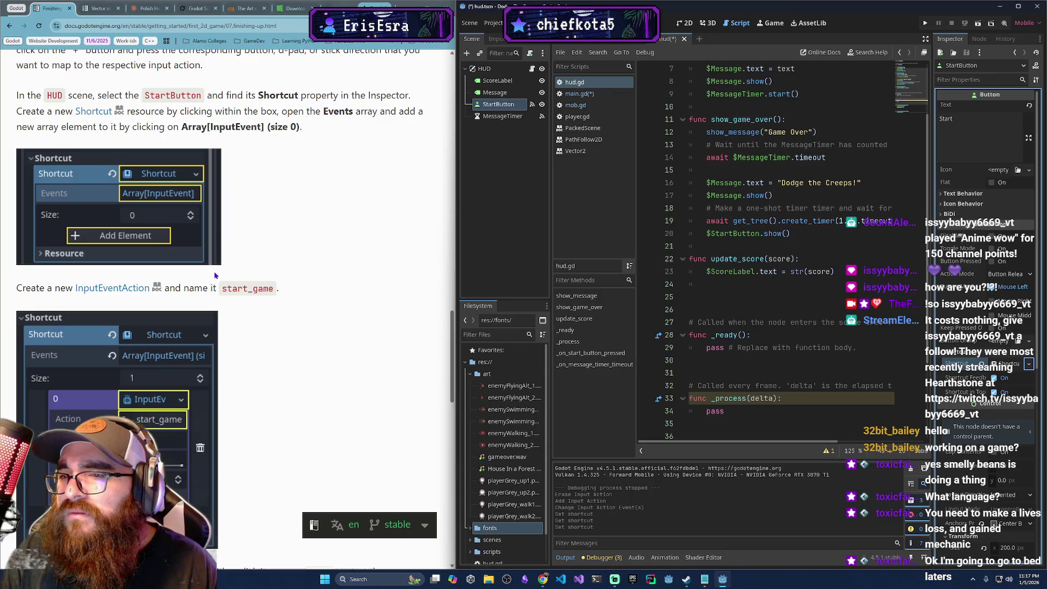
pyautogui.scroll(3, 216, 271)
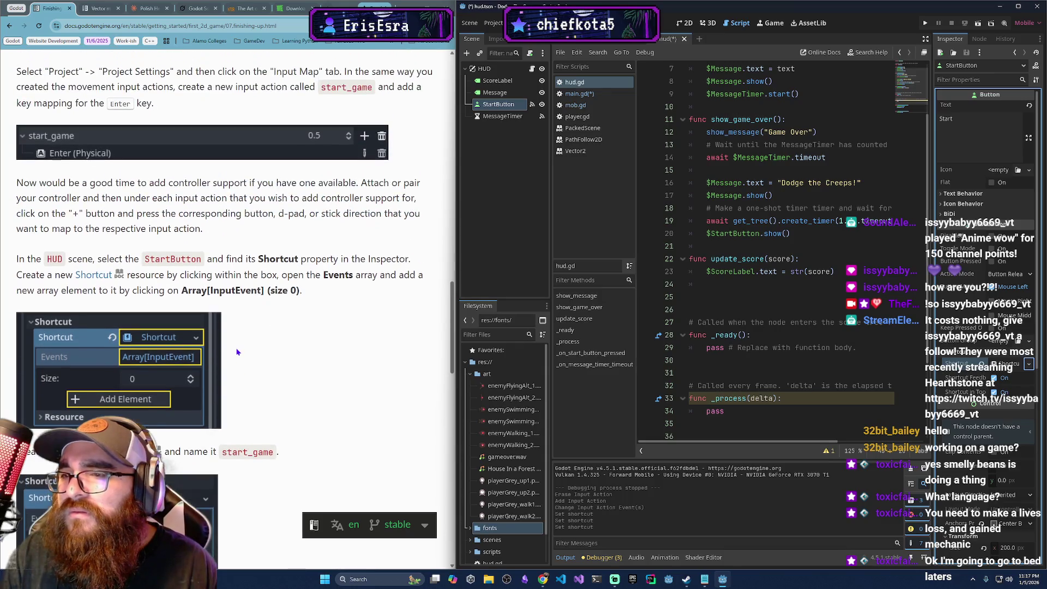
pyautogui.click(502, 107)
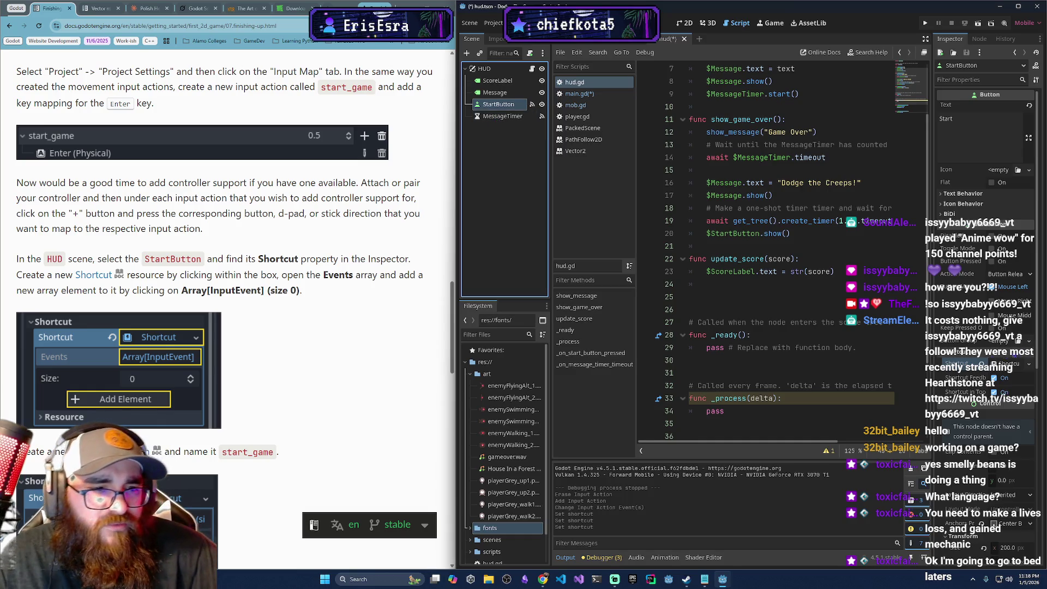
pyautogui.scroll(-5, 984, 273)
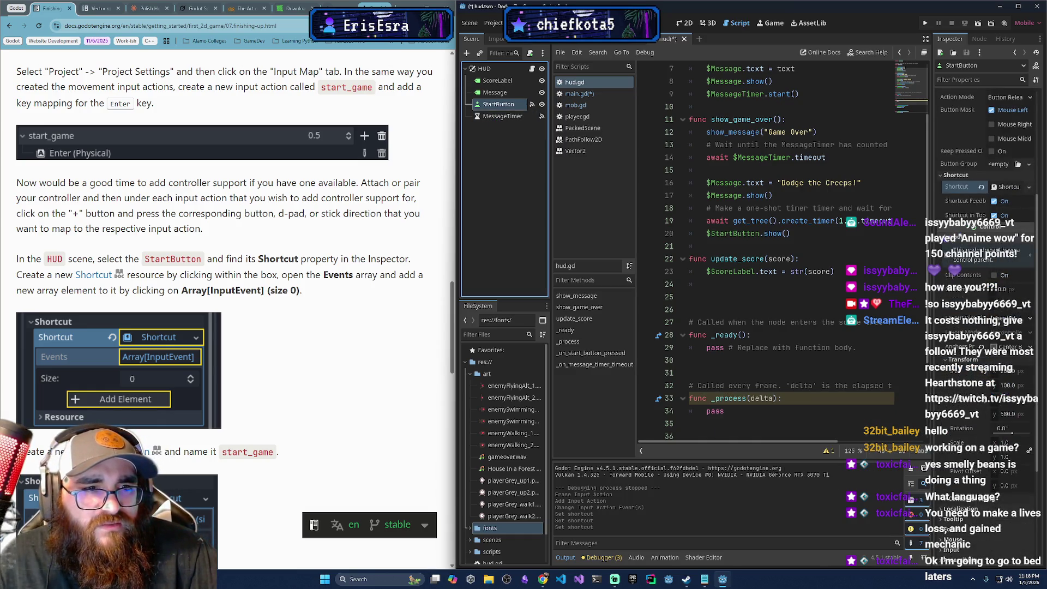
pyautogui.scroll(3, 974, 283)
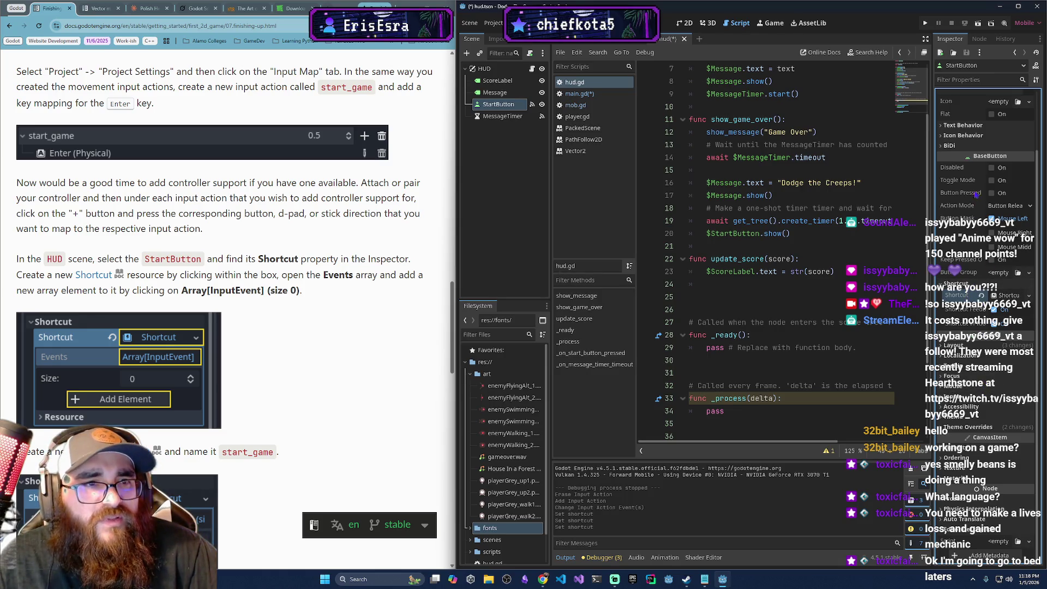
pyautogui.scroll(2, 976, 197)
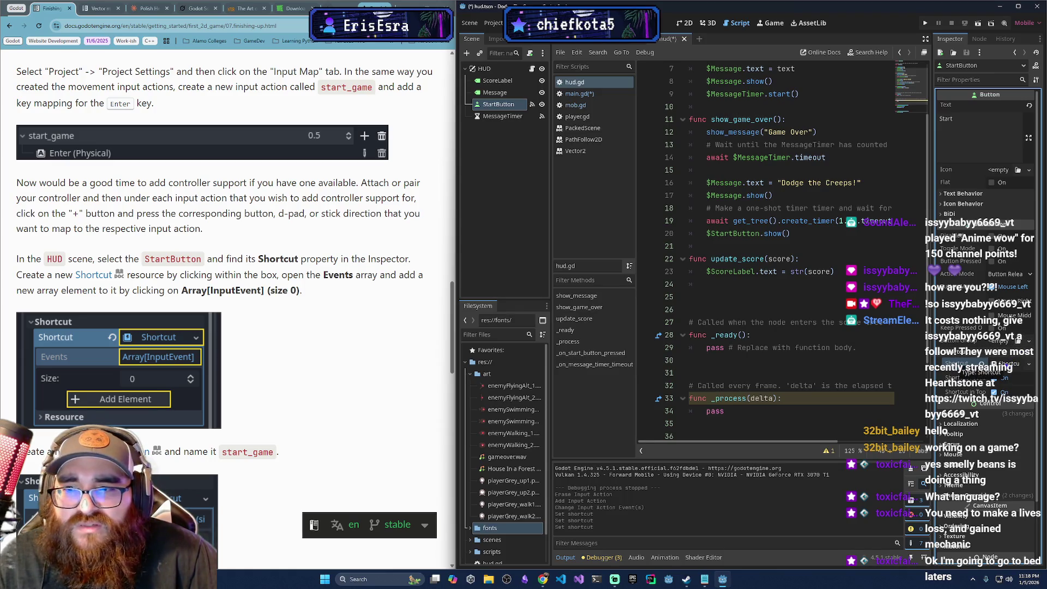
pyautogui.click(1003, 363)
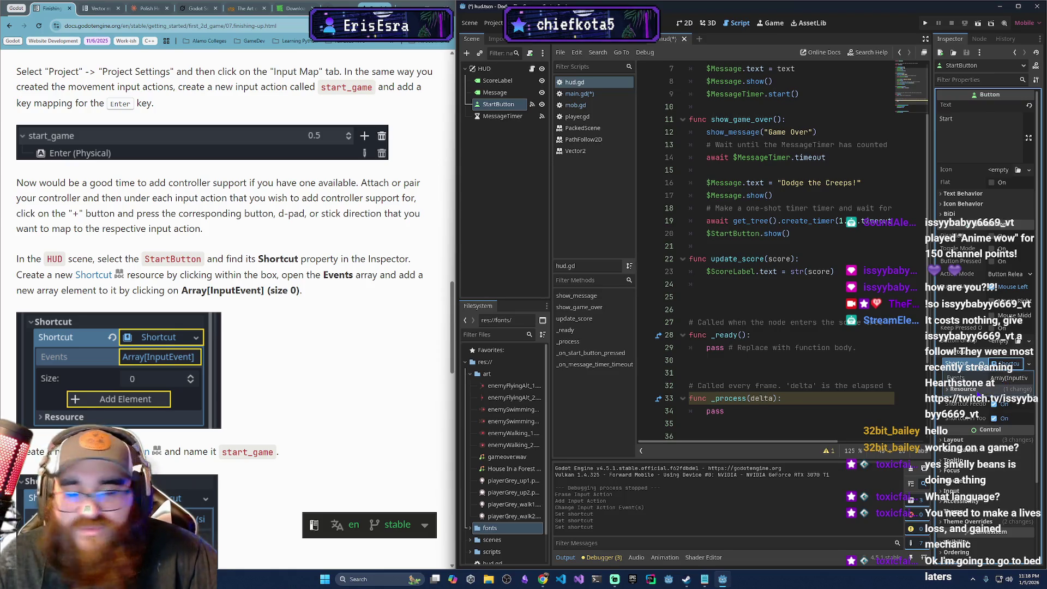
# - Add one element to the Shortcut's Events and make it a New InputEventAction
pyautogui.click(995, 380)
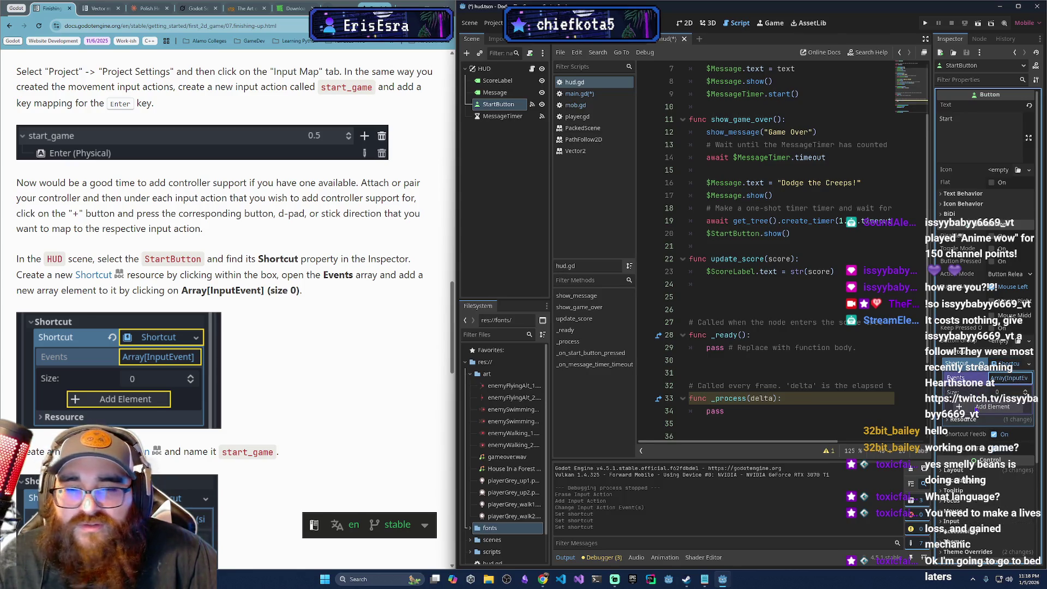
pyautogui.click(981, 406)
pyautogui.scroll(-3, 262, 458)
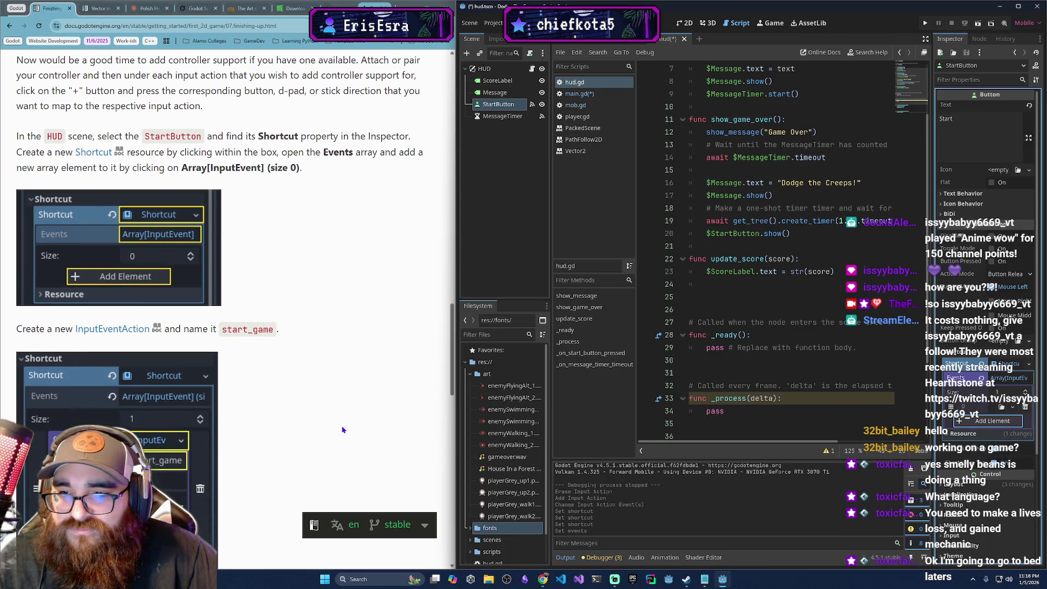
pyautogui.click(1007, 407)
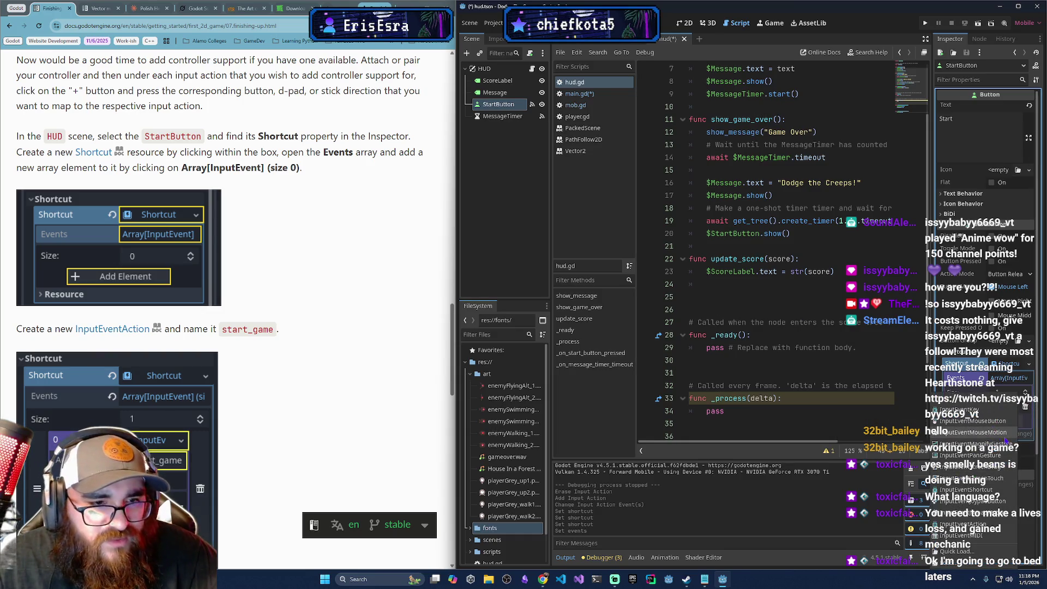
pyautogui.click(997, 410)
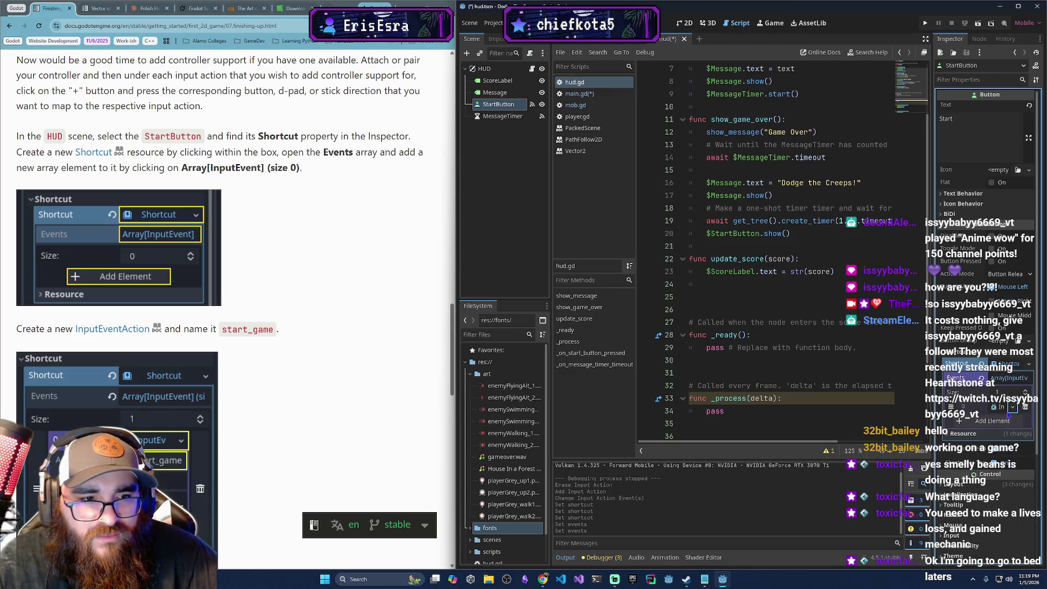
pyautogui.click(1010, 409)
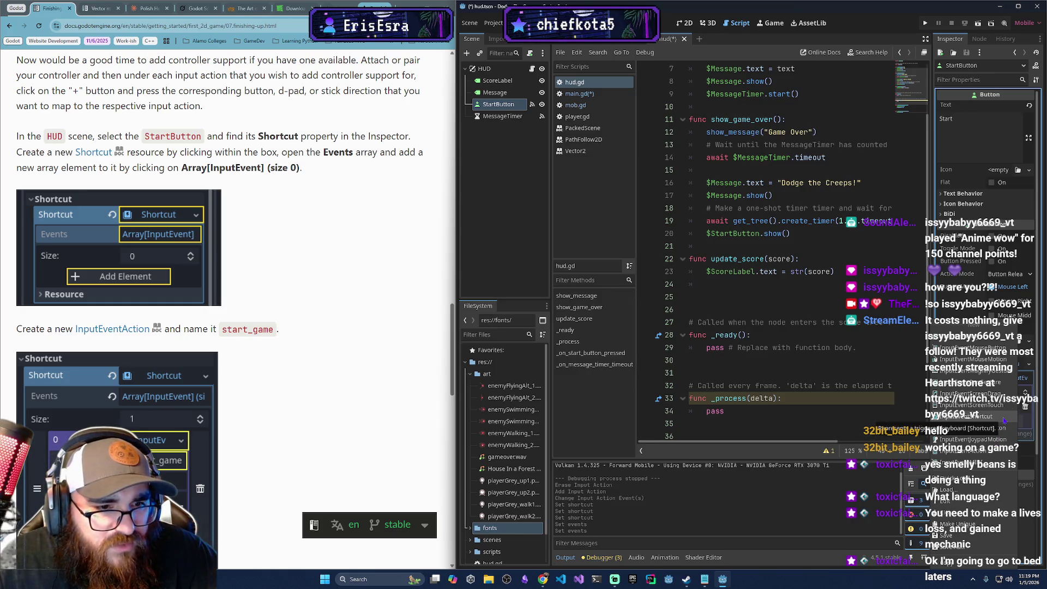
pyautogui.click(1004, 418)
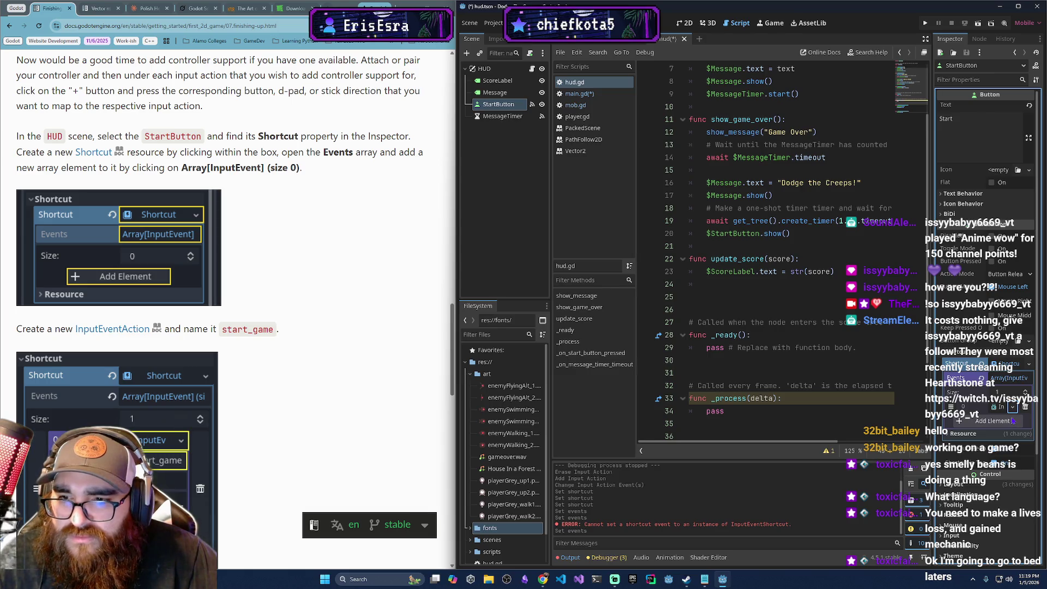
pyautogui.click(1012, 406)
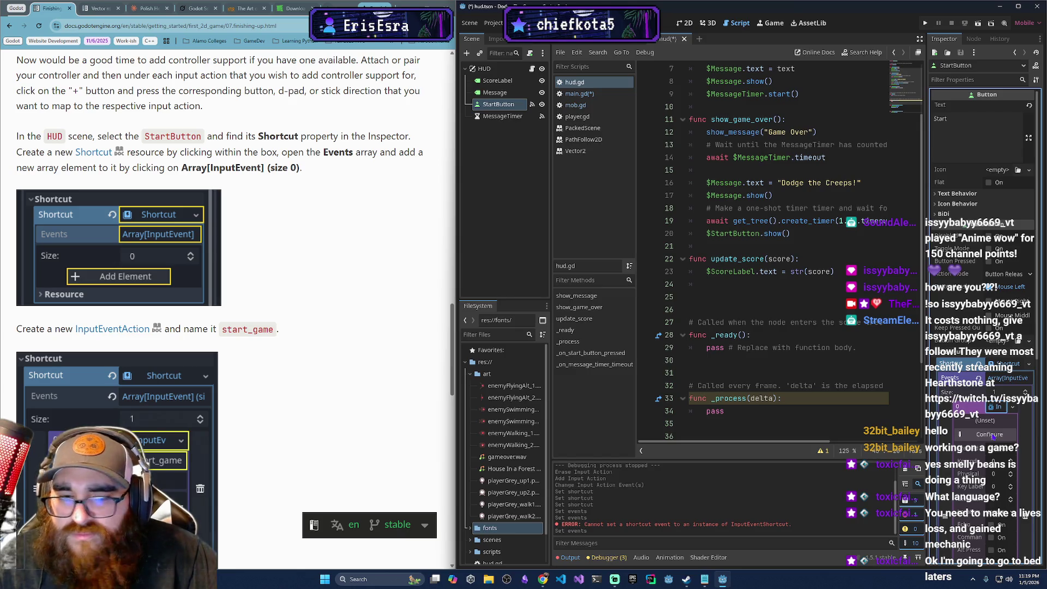
pyautogui.scroll(-3, 992, 455)
pyautogui.scroll(-3, 992, 455)
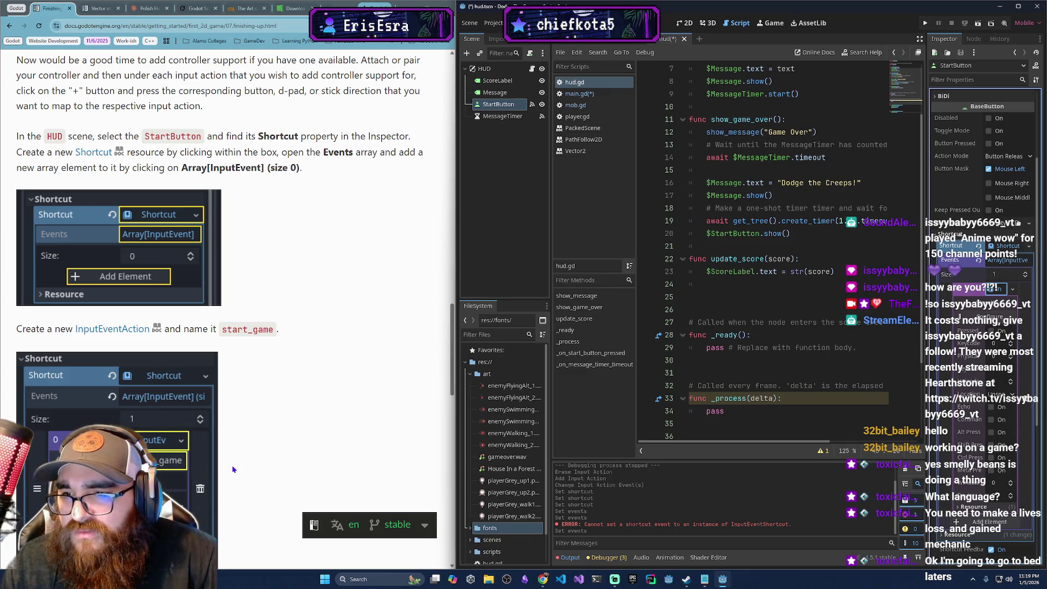
pyautogui.scroll(-1, 304, 451)
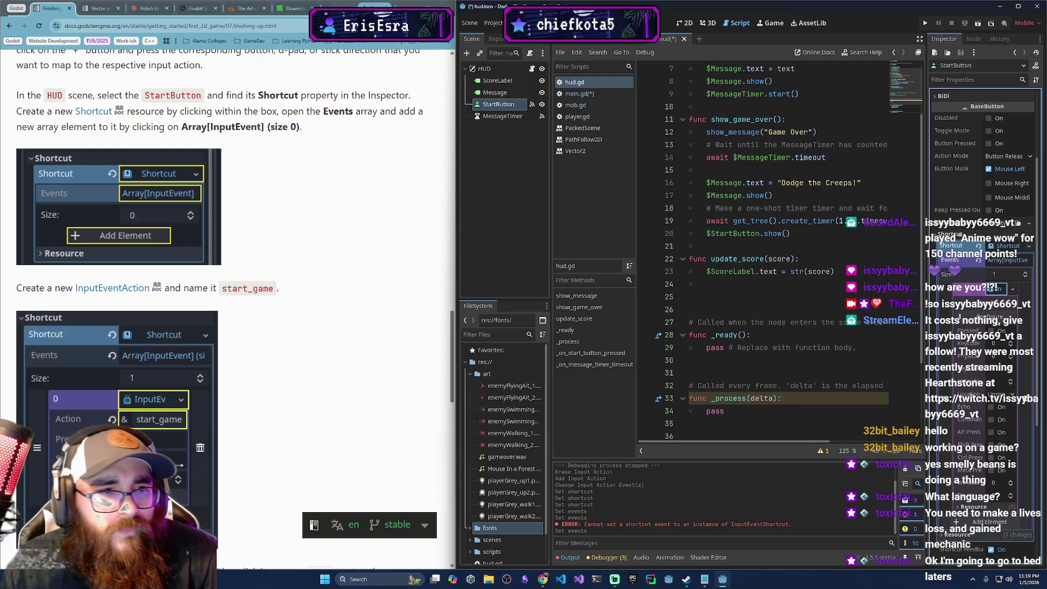
pyautogui.click(1012, 290)
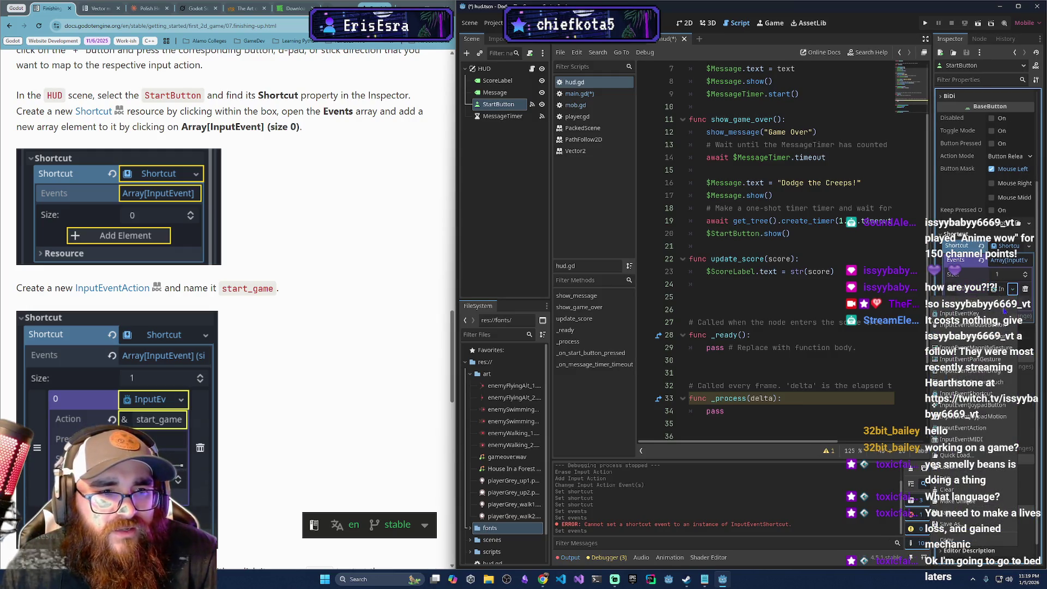
pyautogui.click(1001, 430)
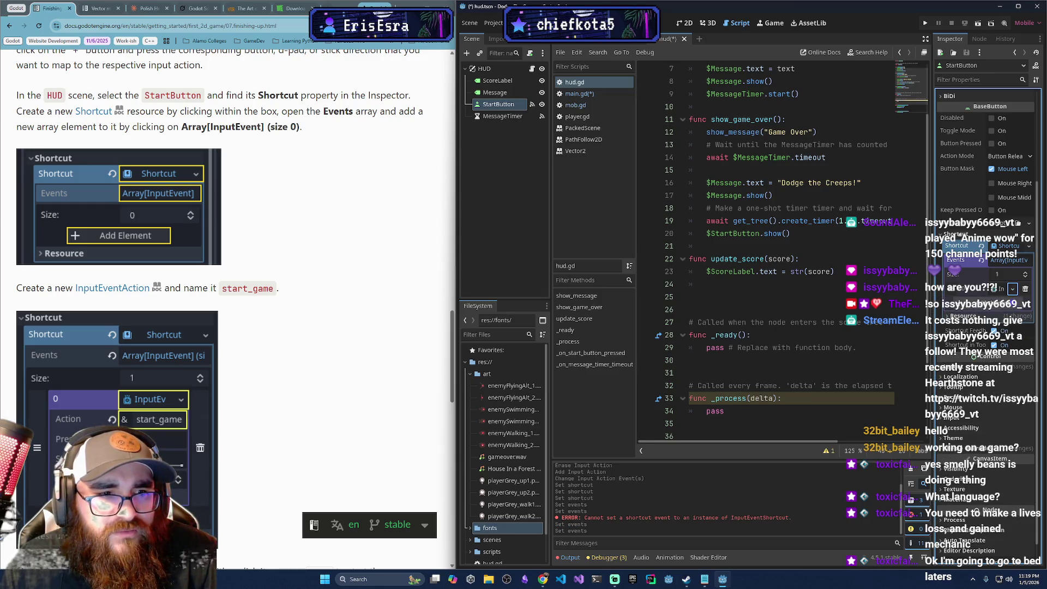
# - Set the event's Action to start_game and save the scene and scripts with Ctrl+S
pyautogui.click(1001, 289)
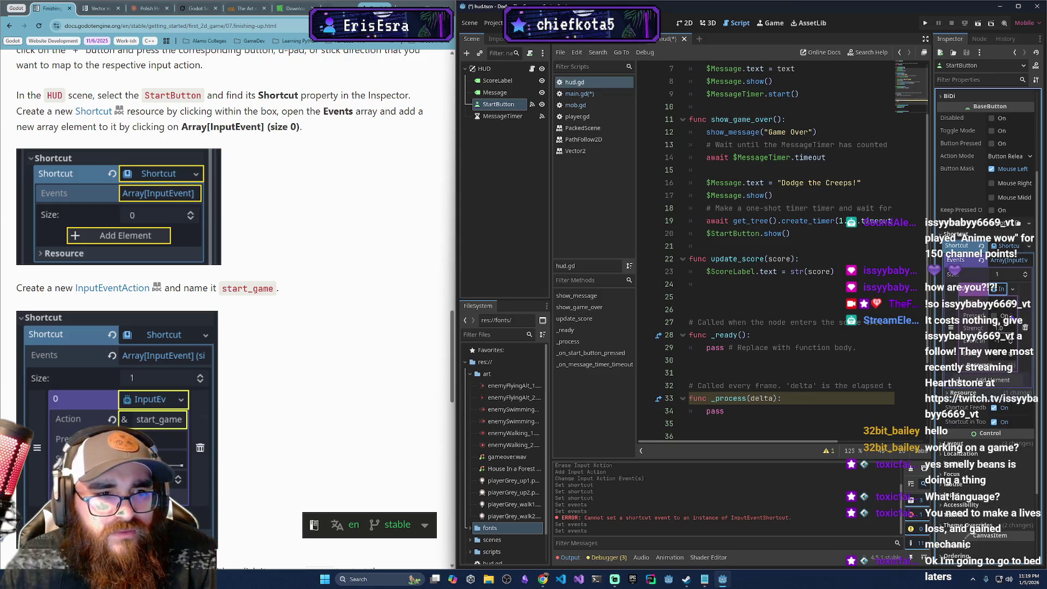
pyautogui.click(1005, 308)
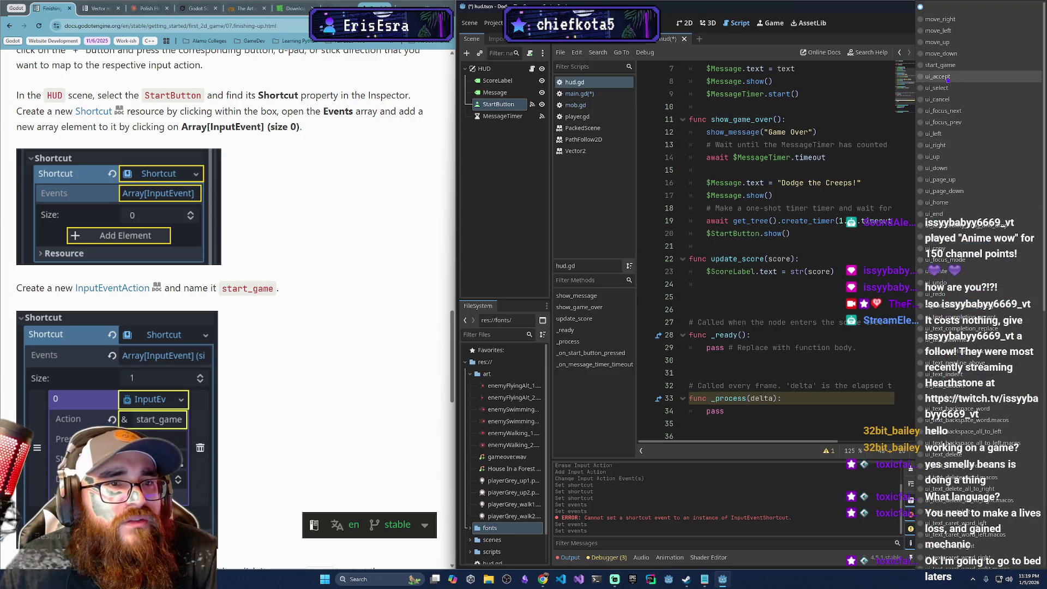
pyautogui.click(952, 65)
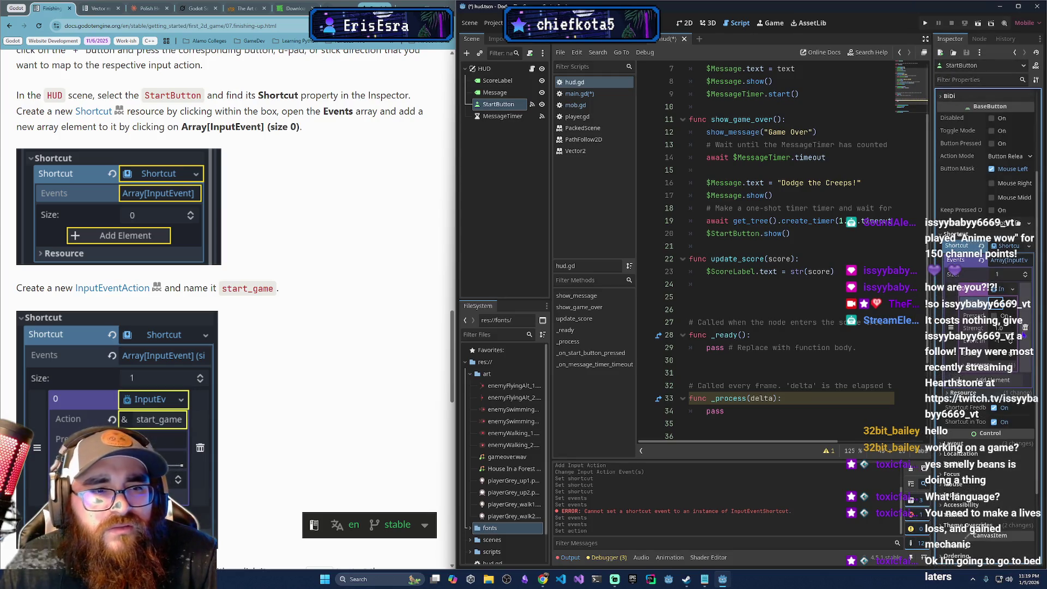
pyautogui.scroll(-3, 377, 471)
pyautogui.scroll(-1, 377, 472)
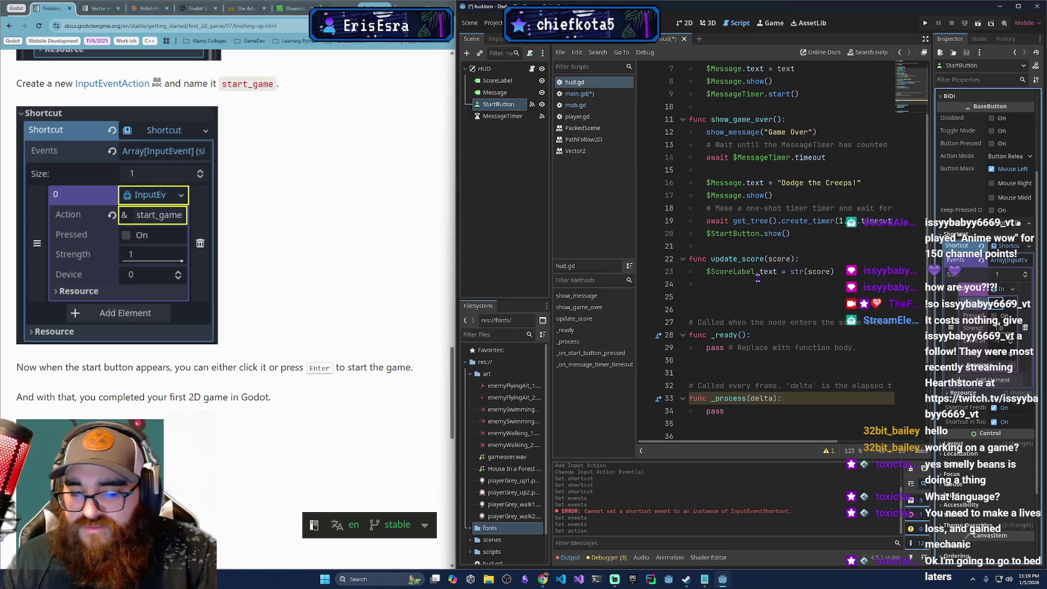
pyautogui.click(758, 280)
pyautogui.hotkey('ctrl', 's')
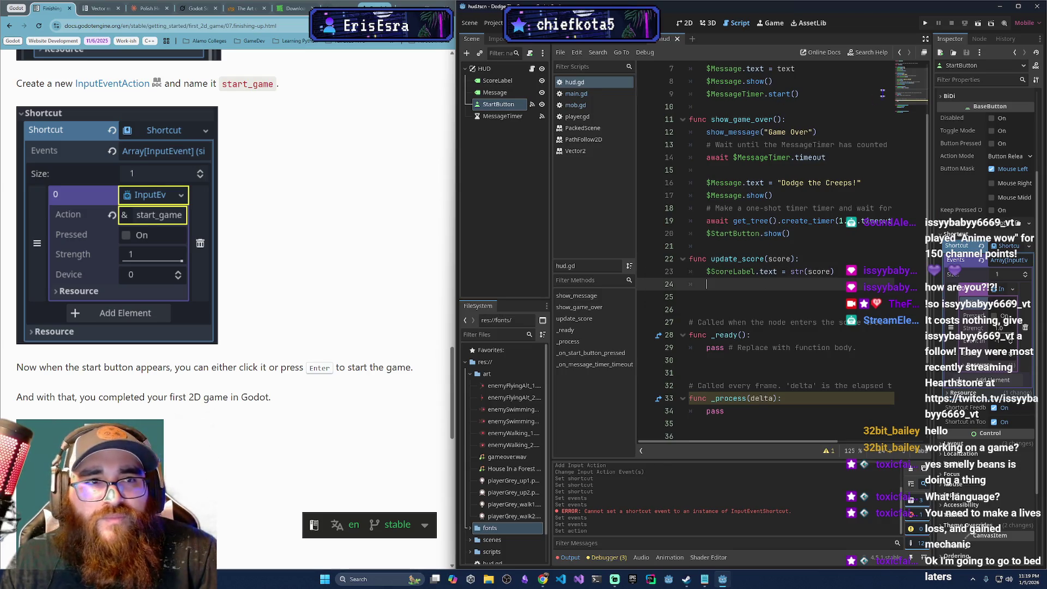
# - Run the project with F5, start with Enter, and dodge creeps until Game Over
pyautogui.press('F5')
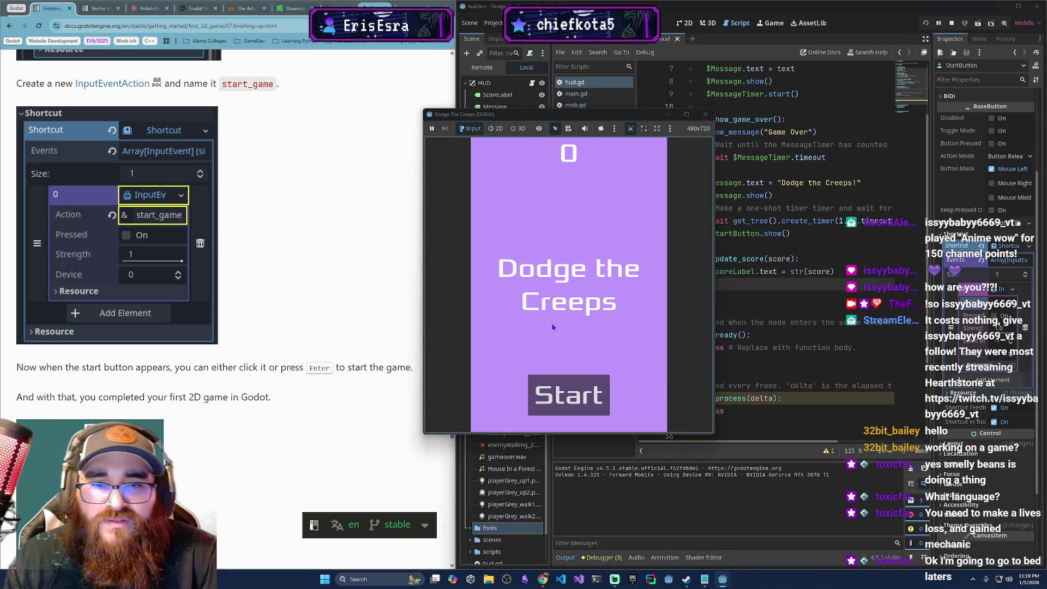
pyautogui.press('Return')
pyautogui.press('Left')
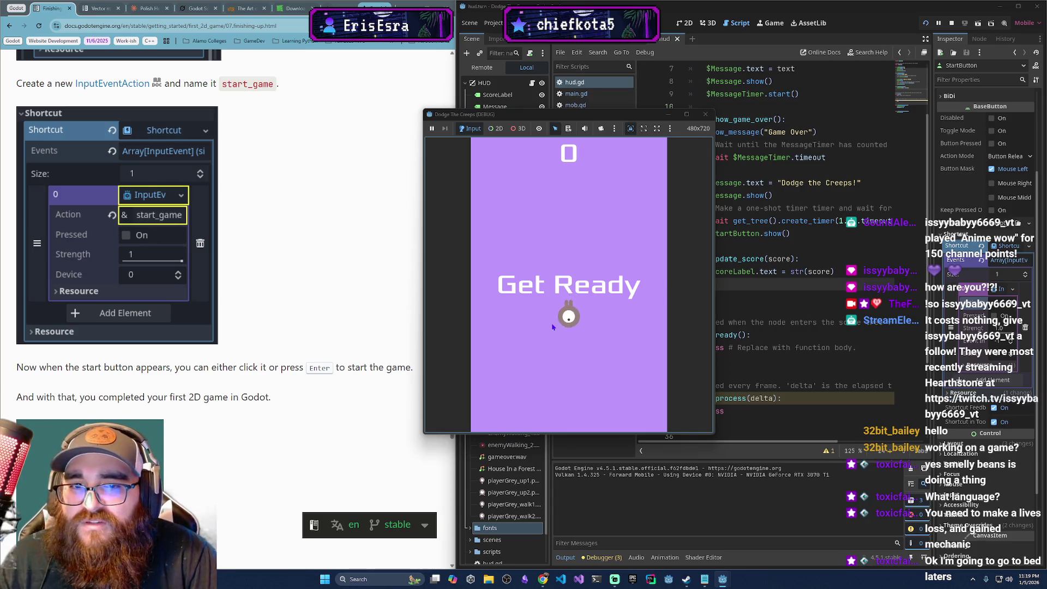
pyautogui.press('Right')
pyautogui.press('Down')
pyautogui.press('Down')
pyautogui.press('Up')
pyautogui.press('Left')
pyautogui.press('Left')
pyautogui.press('Down')
pyautogui.press('Right')
pyautogui.press('Down')
pyautogui.press('Left')
pyautogui.press('Down')
pyautogui.press('Right')
pyautogui.press('Up')
pyautogui.press('Left')
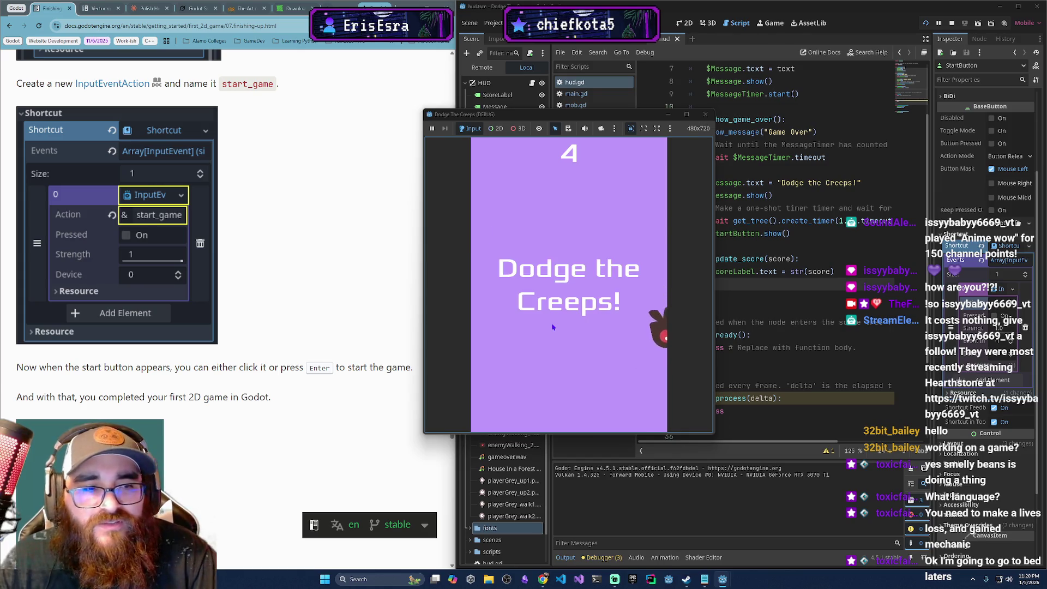
# - Restart rounds with Enter after Game Over, then stop the game with F8
pyautogui.press('Return')
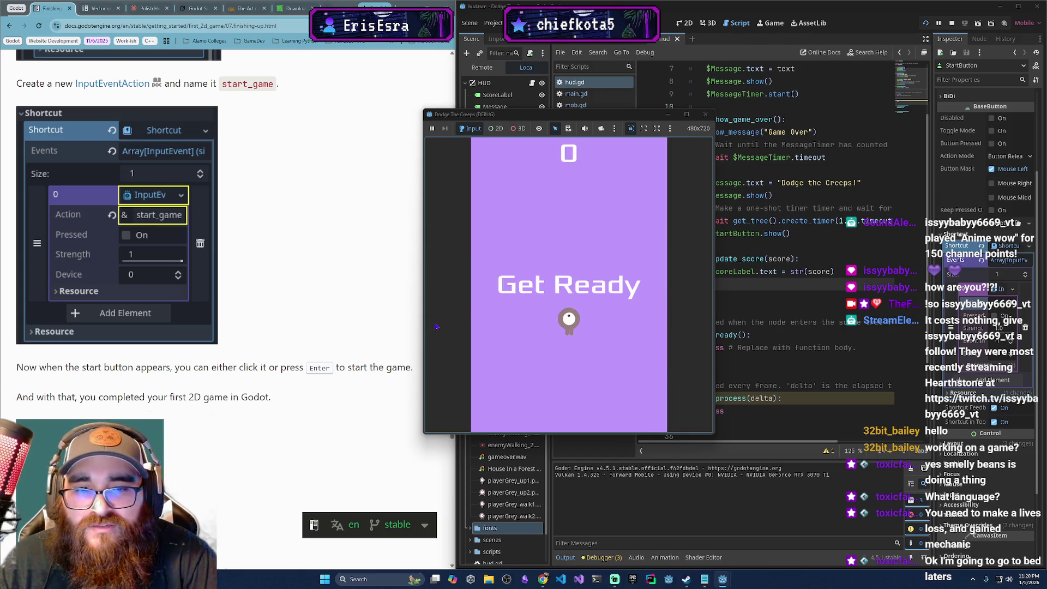
pyautogui.press('Down')
pyautogui.press('Up')
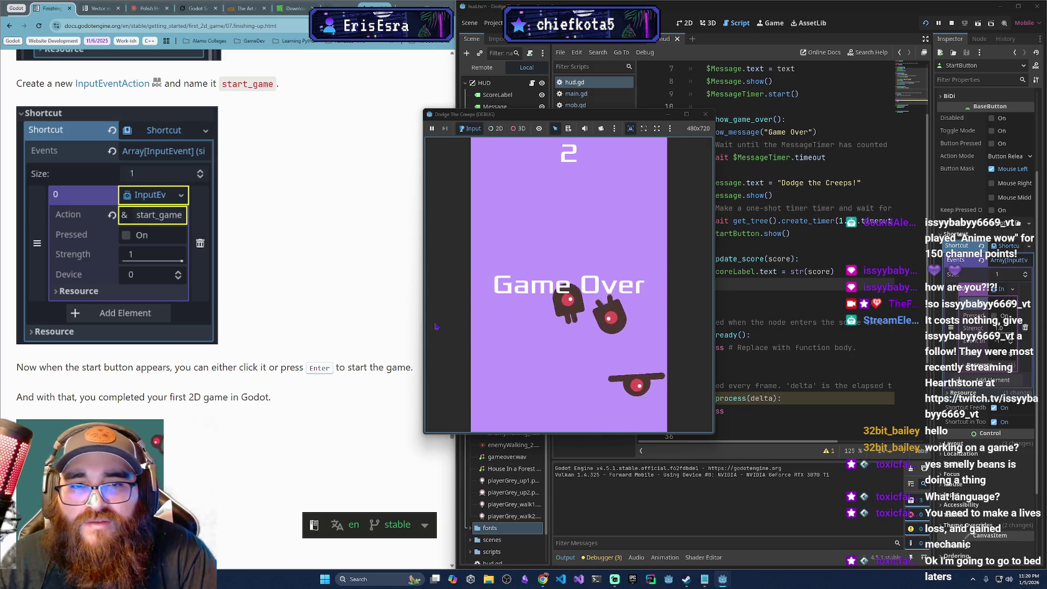
pyautogui.press('Return')
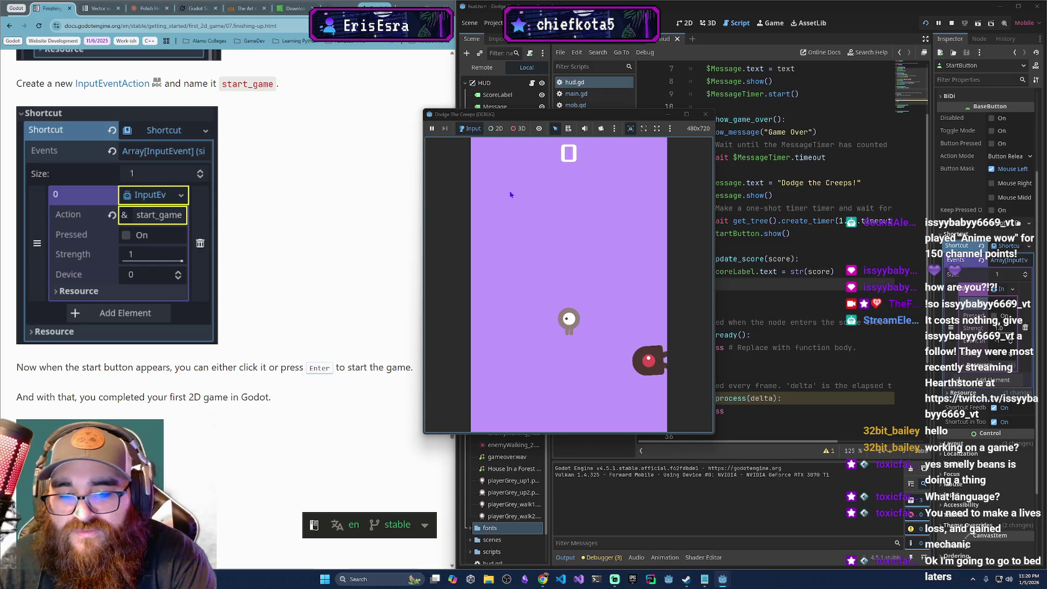
pyautogui.press('F8')
pyautogui.scroll(-5, 210, 255)
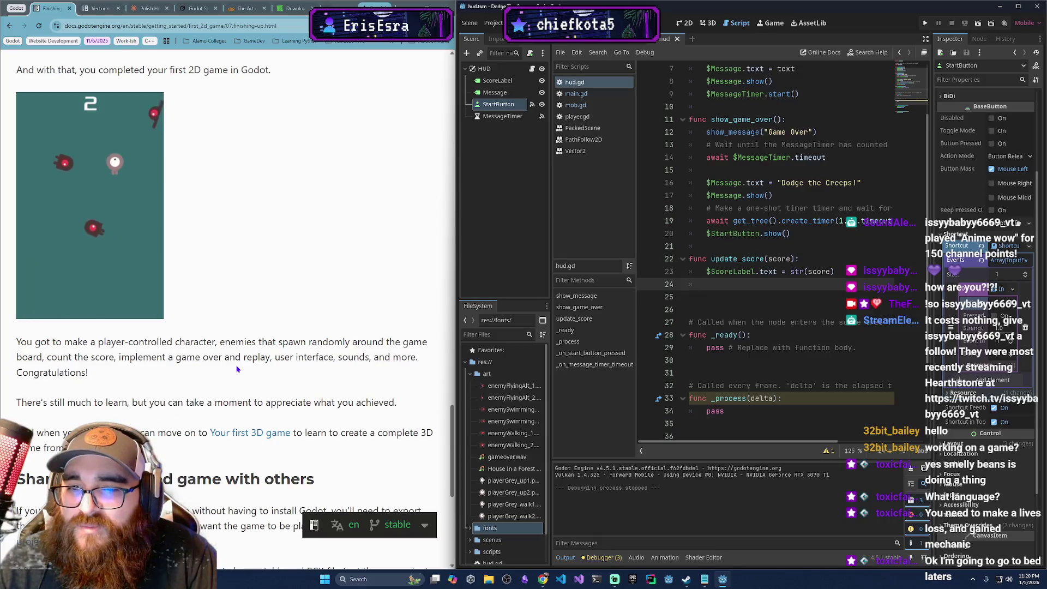
pyautogui.scroll(-2, 273, 381)
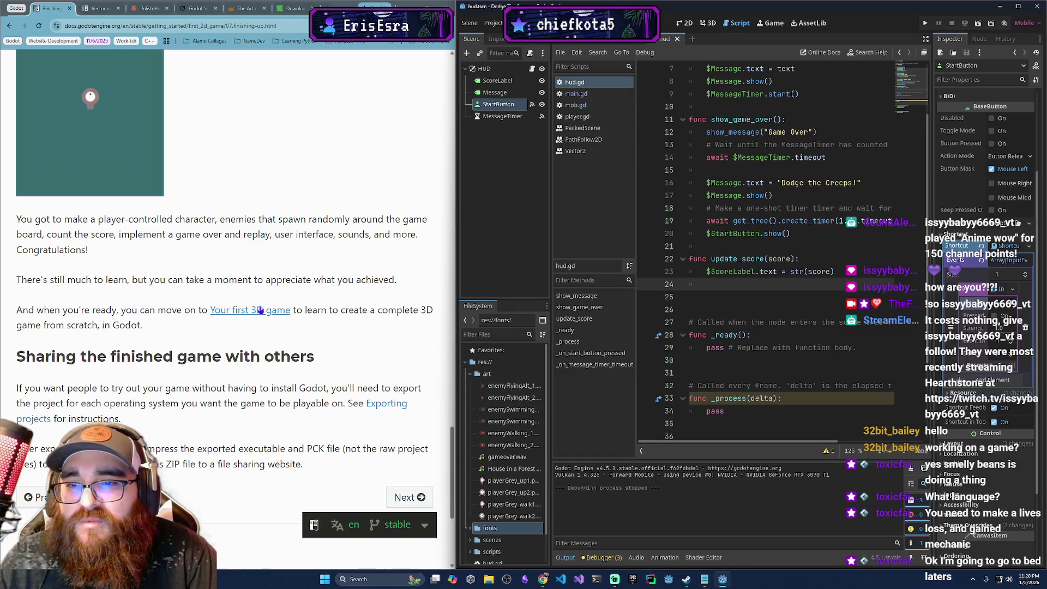
pyautogui.scroll(-2, 298, 370)
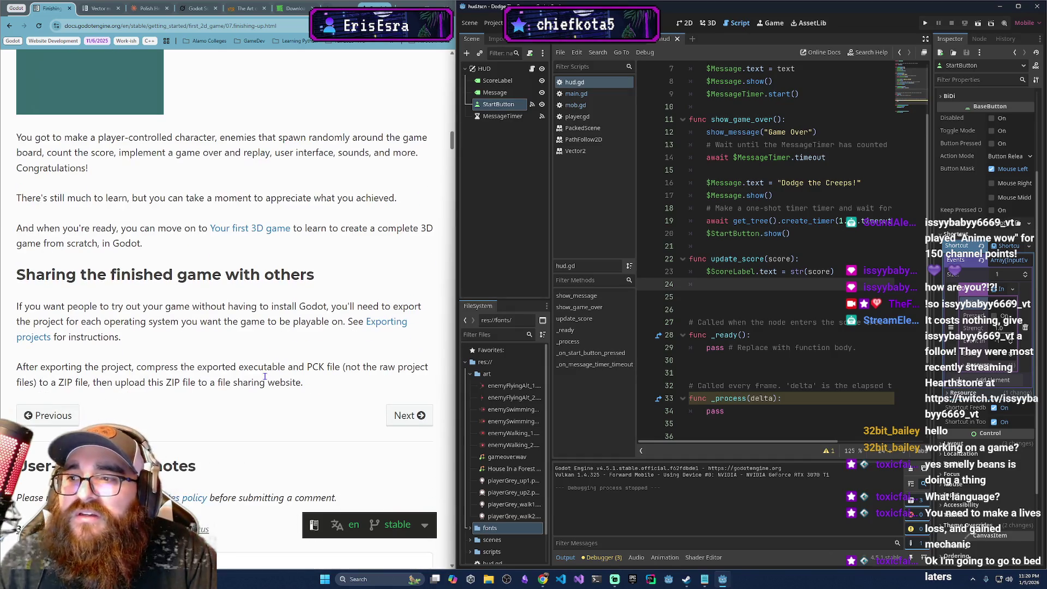
pyautogui.scroll(1, 230, 315)
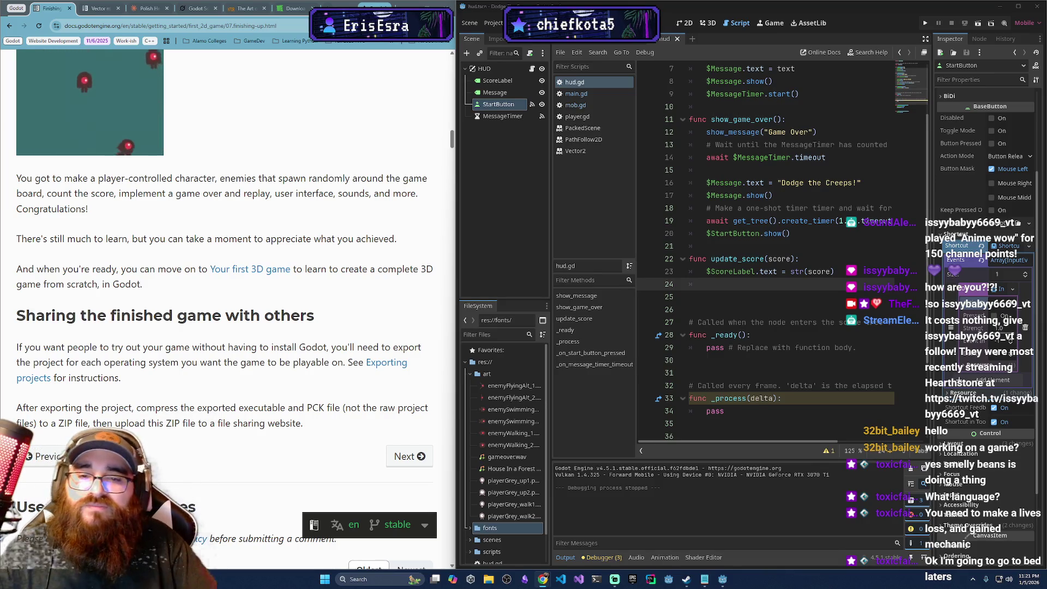
pyautogui.scroll(-1, 359, 312)
pyautogui.scroll(-2, 359, 312)
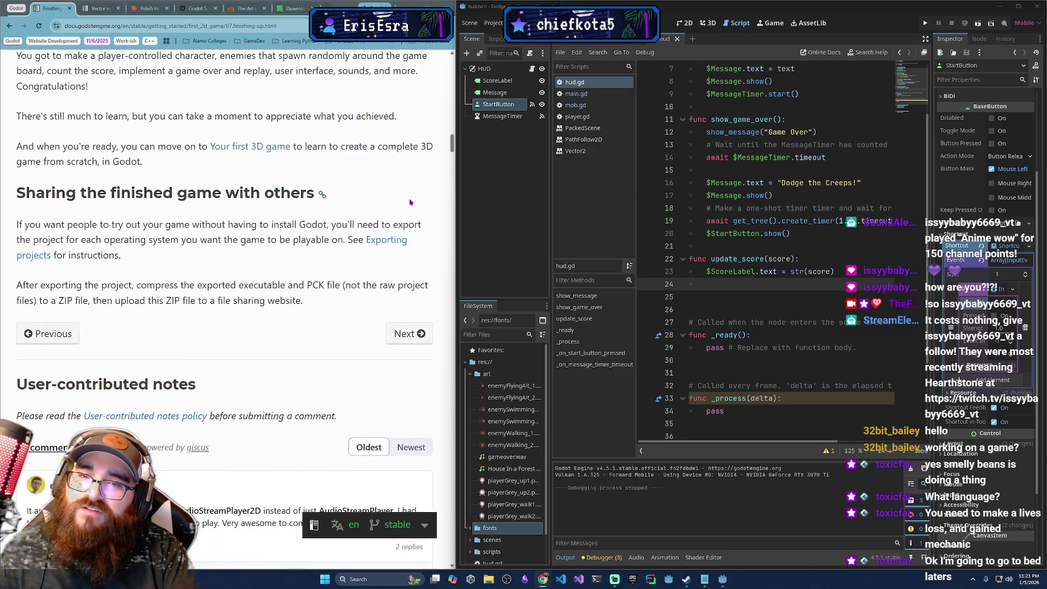